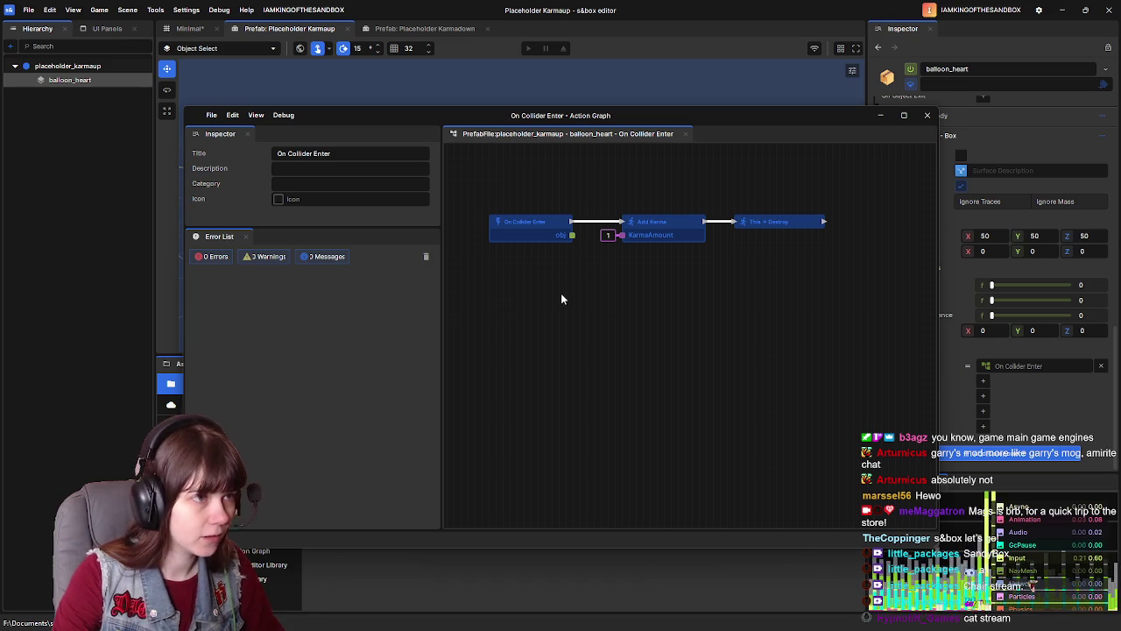
# Step: Add an If node and wire On Collider Enter into it and its output into Add Karma
pyautogui.moveTo(568, 288)
pyautogui.mouseDown()
pyautogui.moveTo(593, 301)
pyautogui.moveTo(569, 294)
pyautogui.mouseUp()
pyautogui.rightClick(548, 301)
pyautogui.click(518, 302)
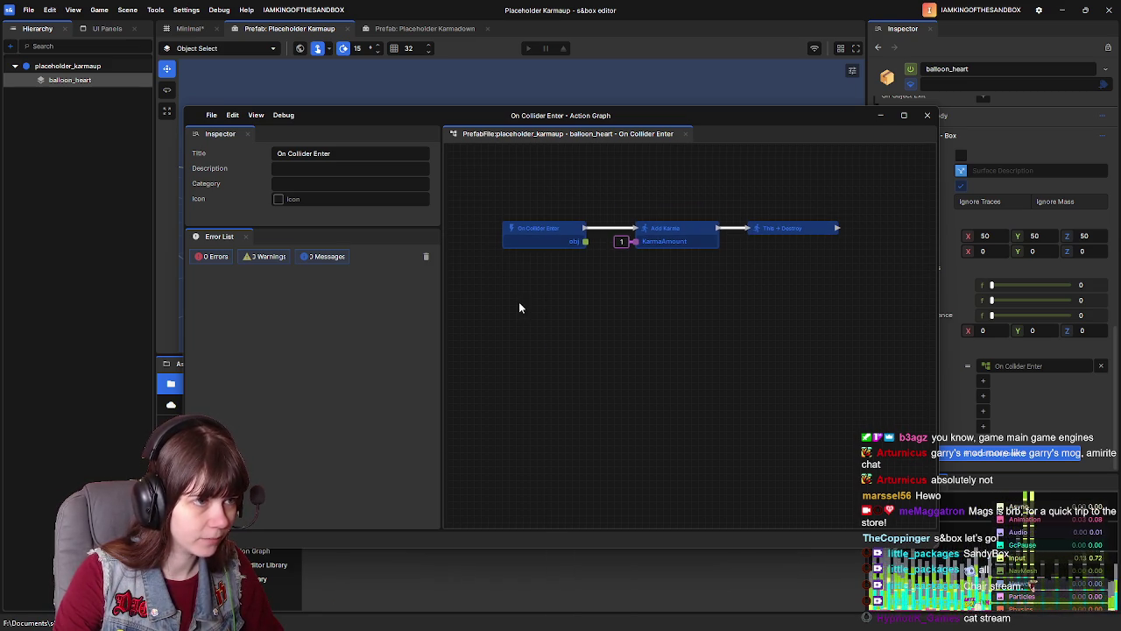
pyautogui.rightClick(563, 291)
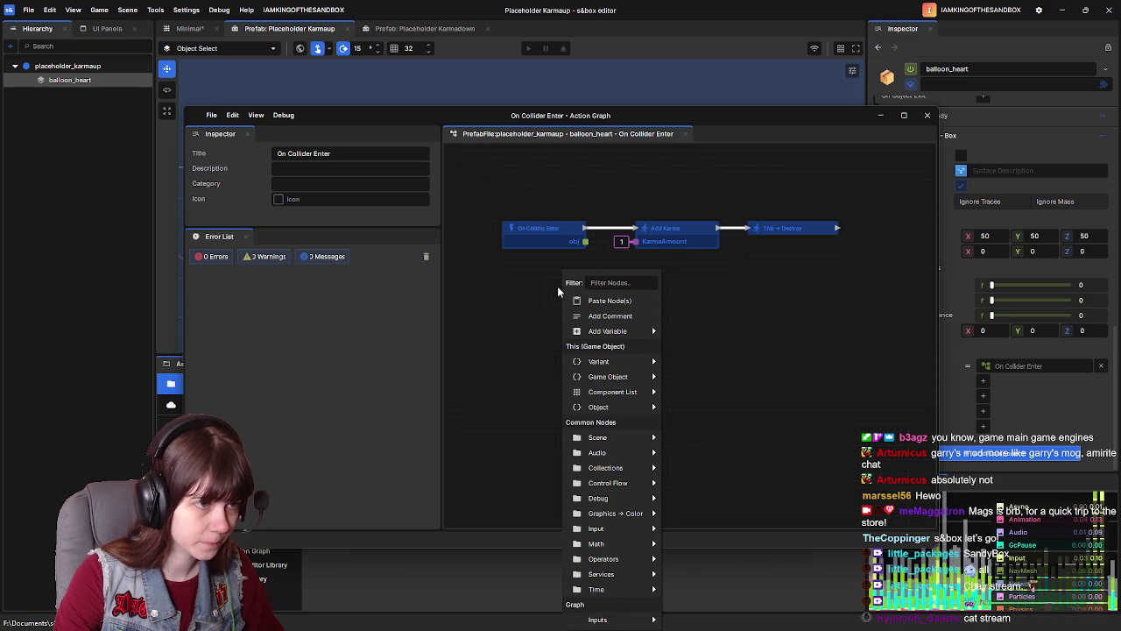
pyautogui.write('if')
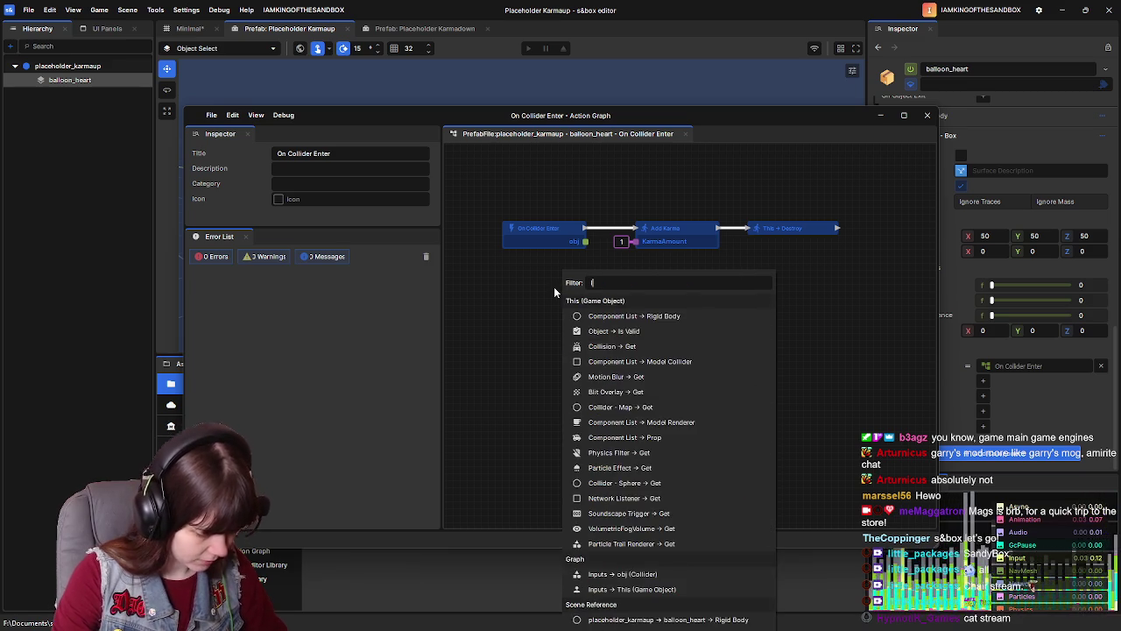
pyautogui.click(641, 317)
pyautogui.moveTo(598, 293); pyautogui.dragTo(625, 286)
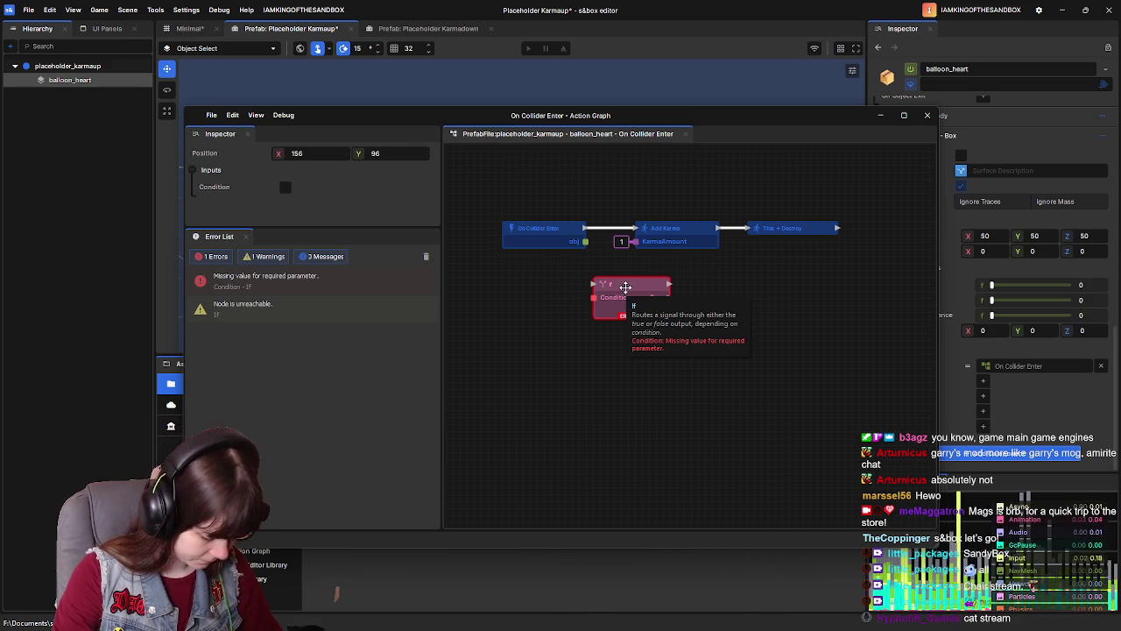
pyautogui.moveTo(585, 228)
pyautogui.mouseDown()
pyautogui.moveTo(605, 263)
pyautogui.moveTo(595, 284)
pyautogui.mouseUp()
pyautogui.moveTo(669, 283); pyautogui.dragTo(630, 231)
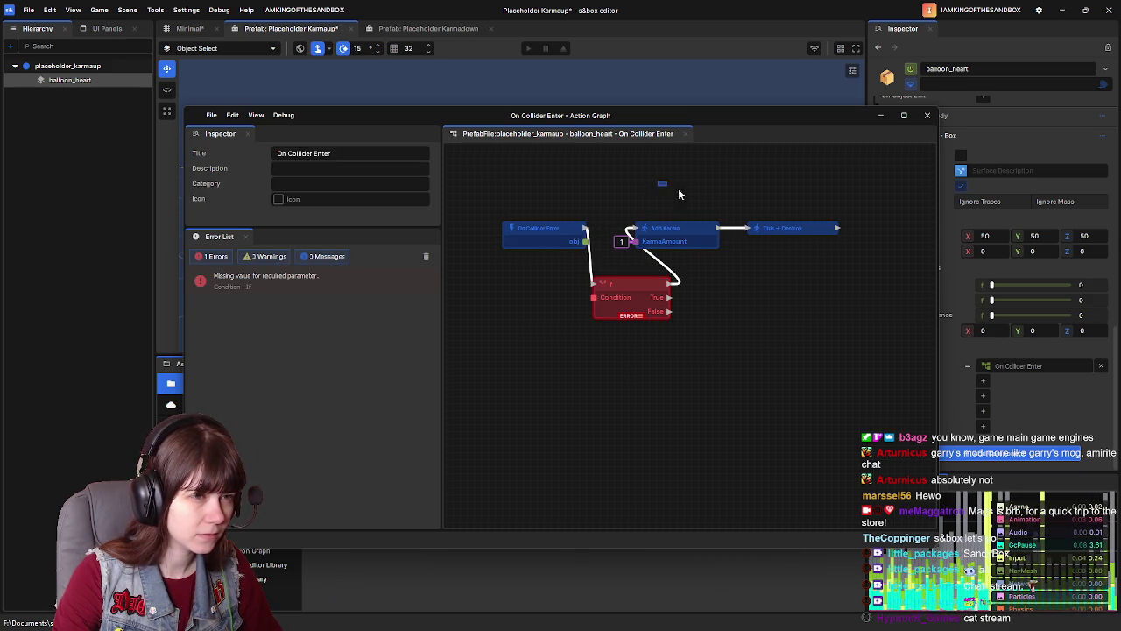
# Step: Line up the If, Add Karma and Destroy nodes in one row
pyautogui.moveTo(662, 183); pyautogui.dragTo(794, 240)
pyautogui.click(744, 303)
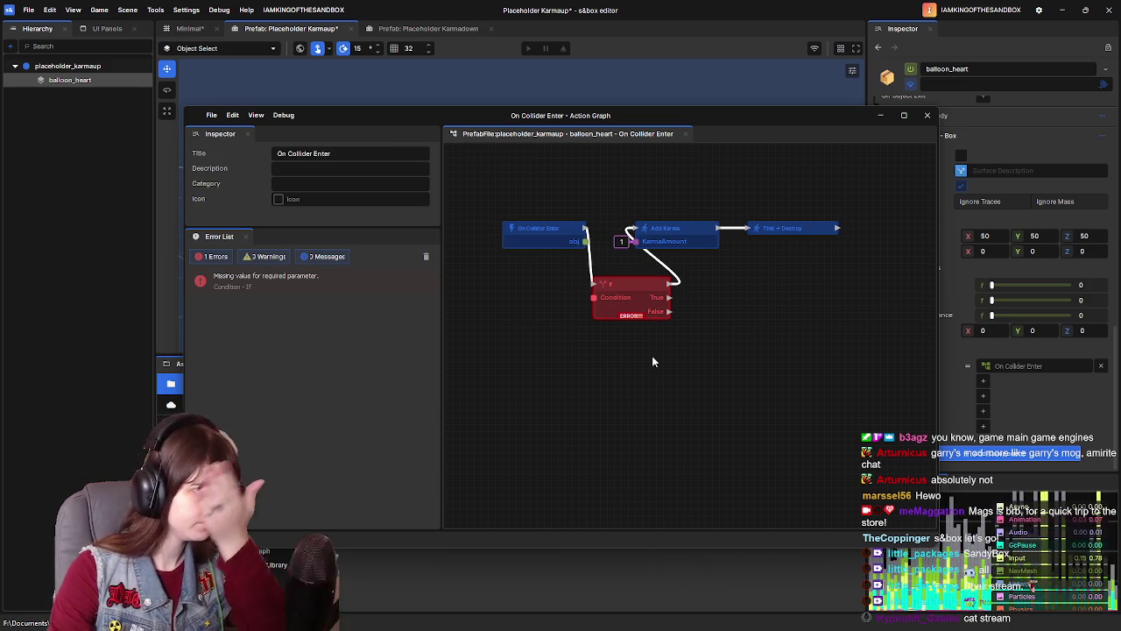
pyautogui.moveTo(631, 186)
pyautogui.mouseDown()
pyautogui.moveTo(668, 220)
pyautogui.moveTo(679, 254)
pyautogui.moveTo(823, 254)
pyautogui.mouseUp()
pyautogui.moveTo(631, 310); pyautogui.dragTo(655, 251)
pyautogui.moveTo(738, 207)
pyautogui.mouseDown()
pyautogui.moveTo(791, 251)
pyautogui.moveTo(758, 266)
pyautogui.moveTo(705, 253)
pyautogui.moveTo(748, 253)
pyautogui.mouseUp()
pyautogui.moveTo(631, 395); pyautogui.dragTo(741, 377)
pyautogui.moveTo(703, 238); pyautogui.dragTo(724, 234)
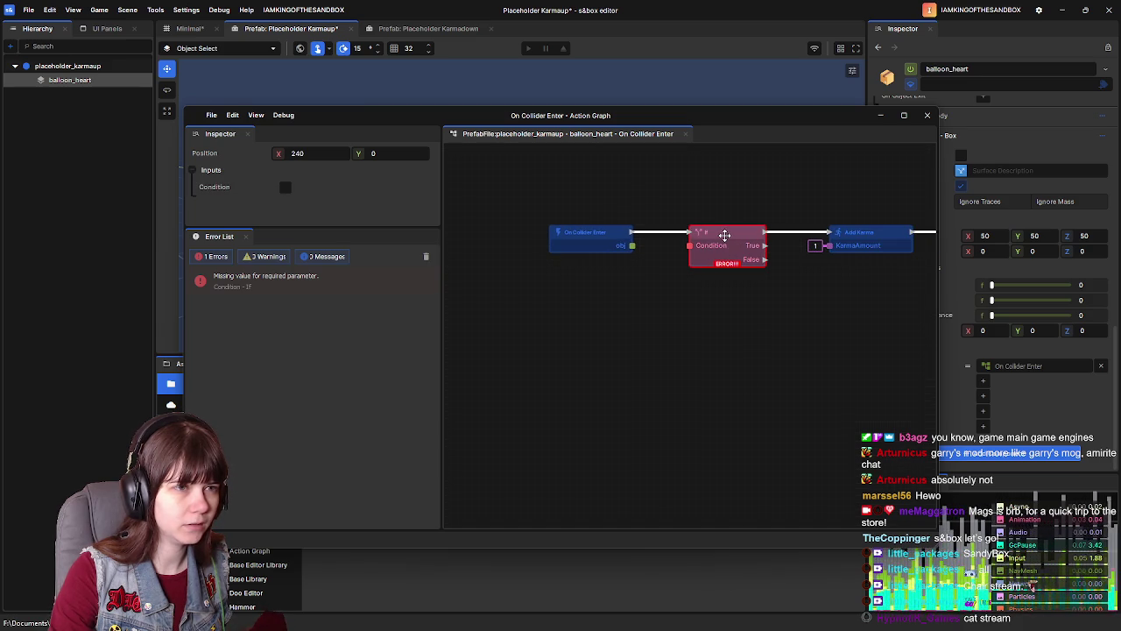
# Step: Switch to the Minimal scene and select Player Controller to show its components
pyautogui.click(649, 346)
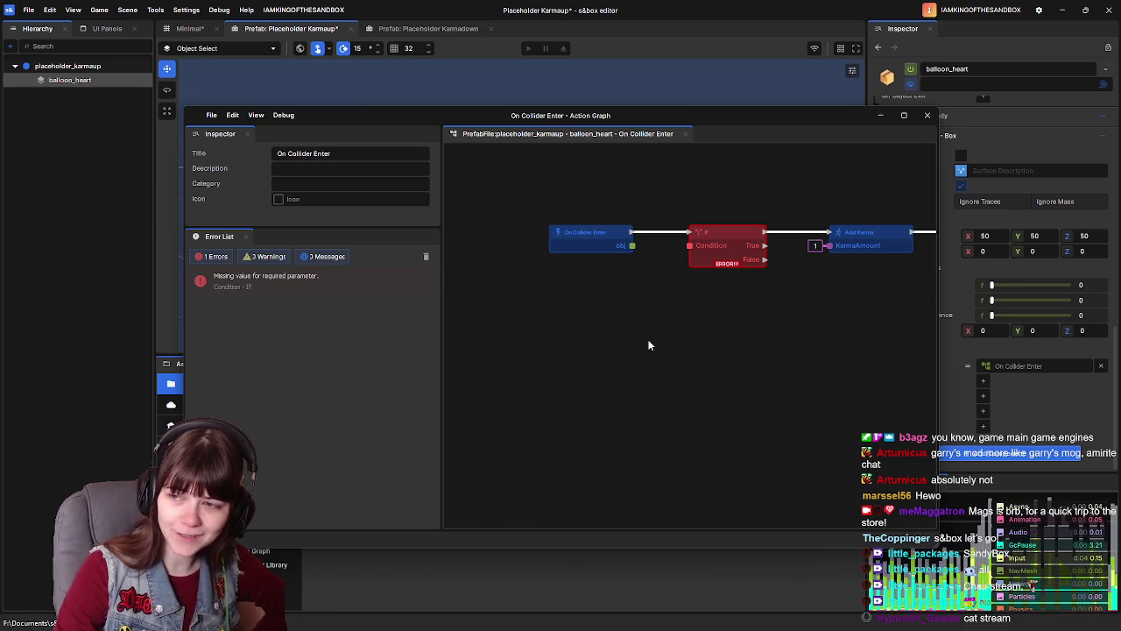
pyautogui.moveTo(595, 342); pyautogui.dragTo(536, 328)
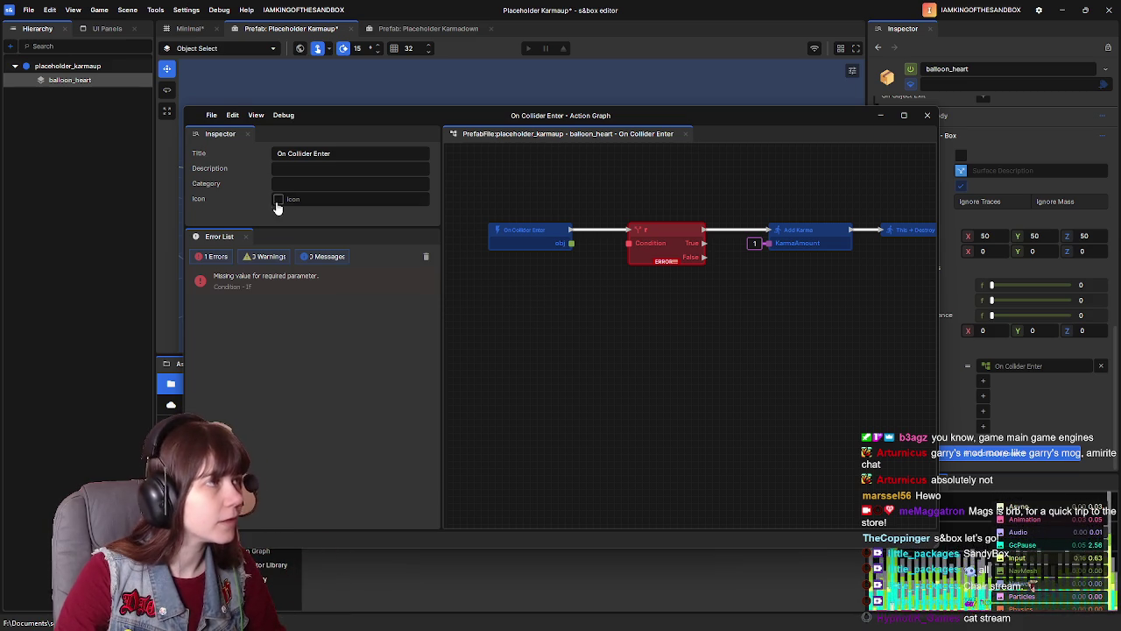
pyautogui.click(190, 28)
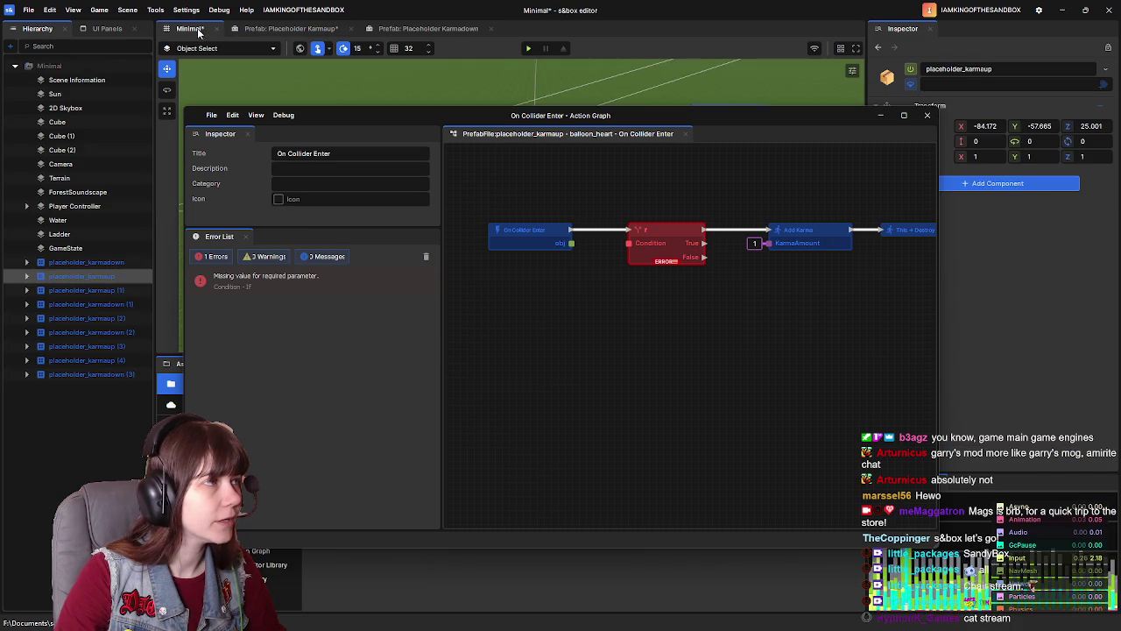
pyautogui.click(80, 206)
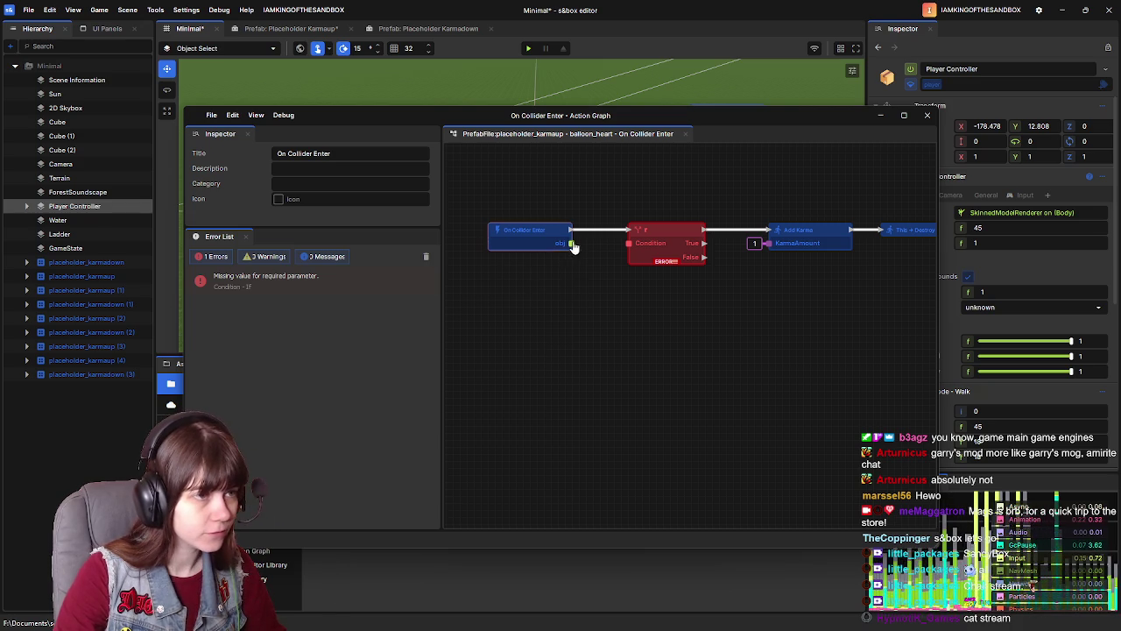
pyautogui.moveTo(587, 315); pyautogui.dragTo(585, 311)
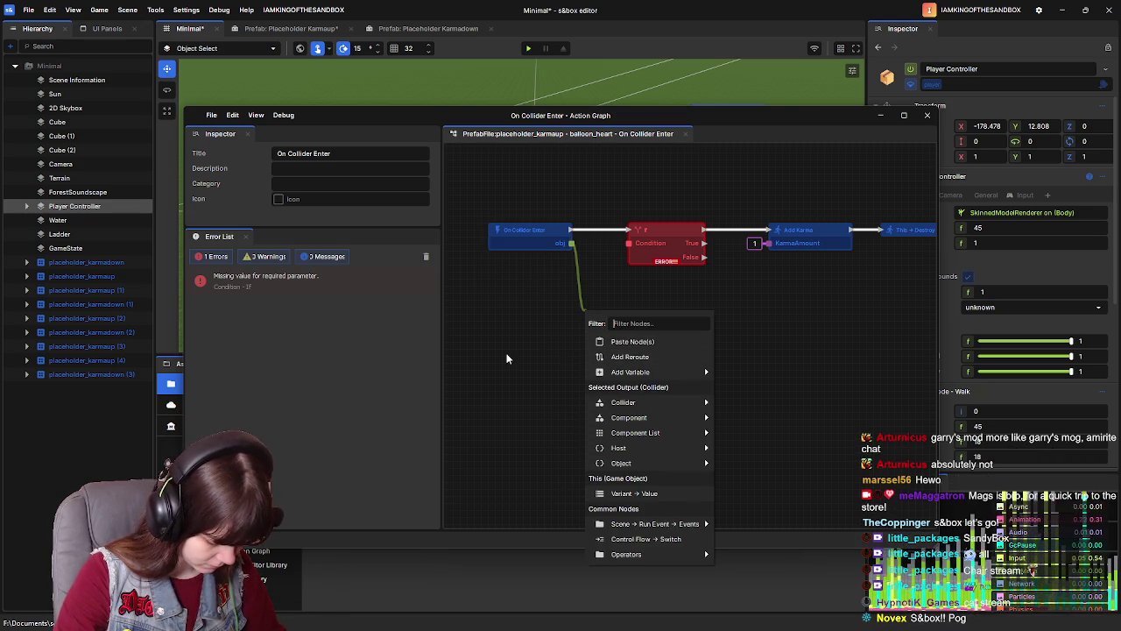
# Step: Add a Component → Game Object node from the obj pin, placed below On Collider Enter
pyautogui.write('get')
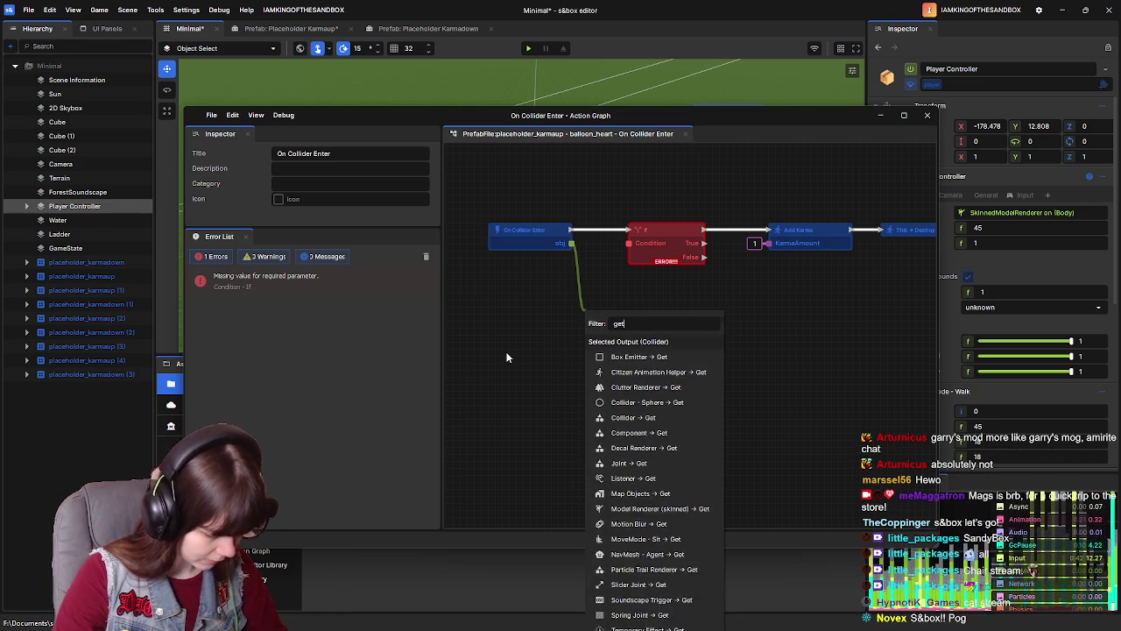
pyautogui.write(' game')
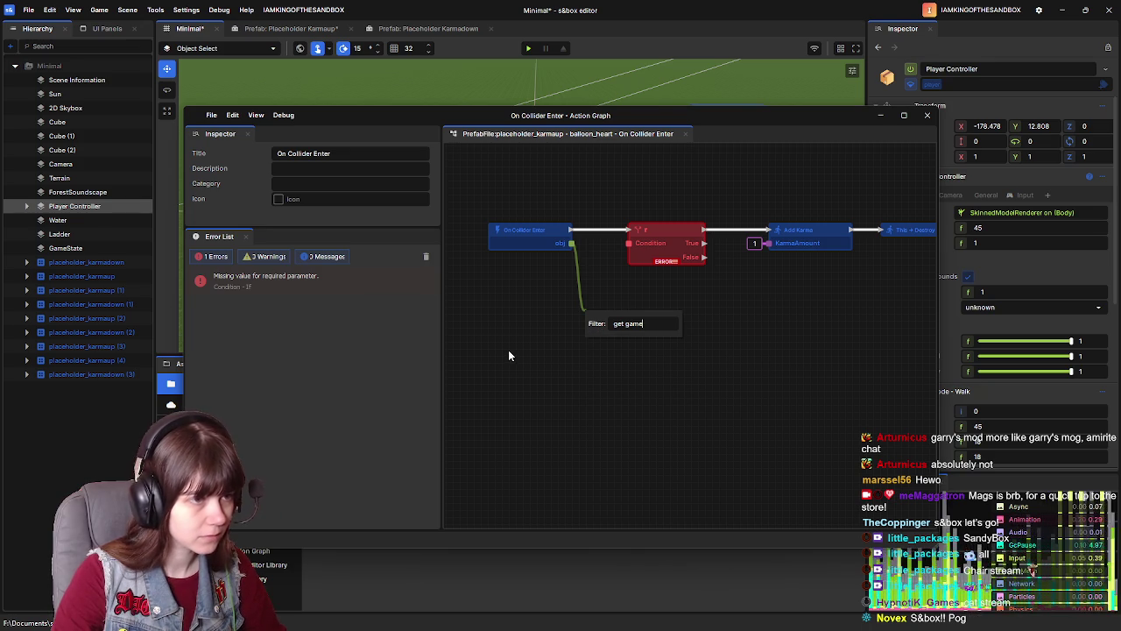
pyautogui.press('BackSpace')
pyautogui.press('BackSpace')
pyautogui.press('BackSpace')
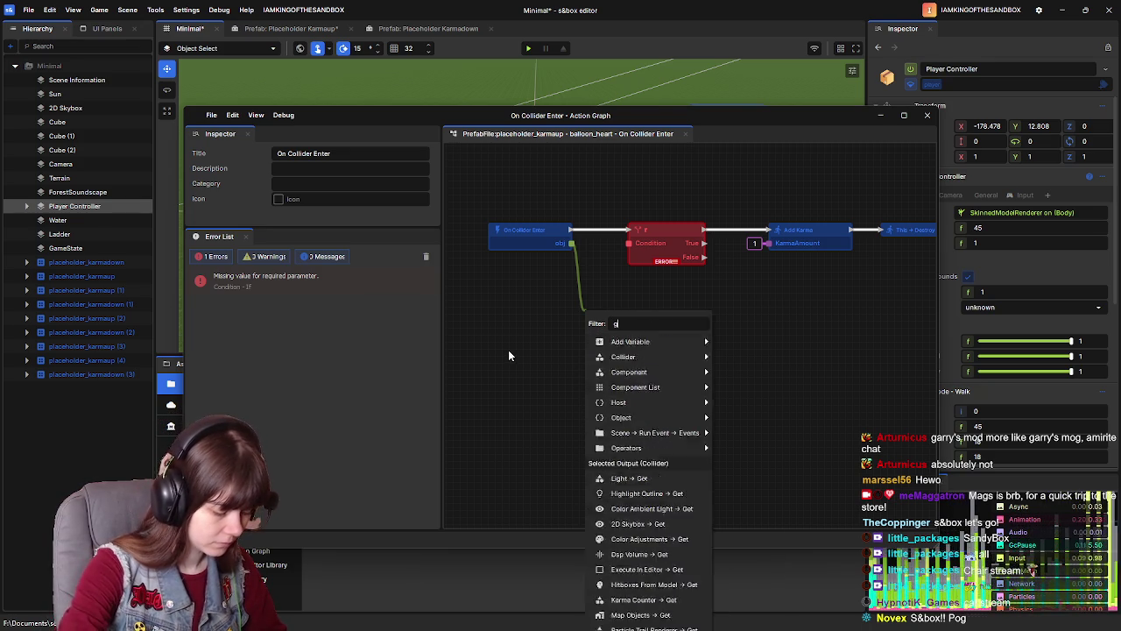
pyautogui.write('game o')
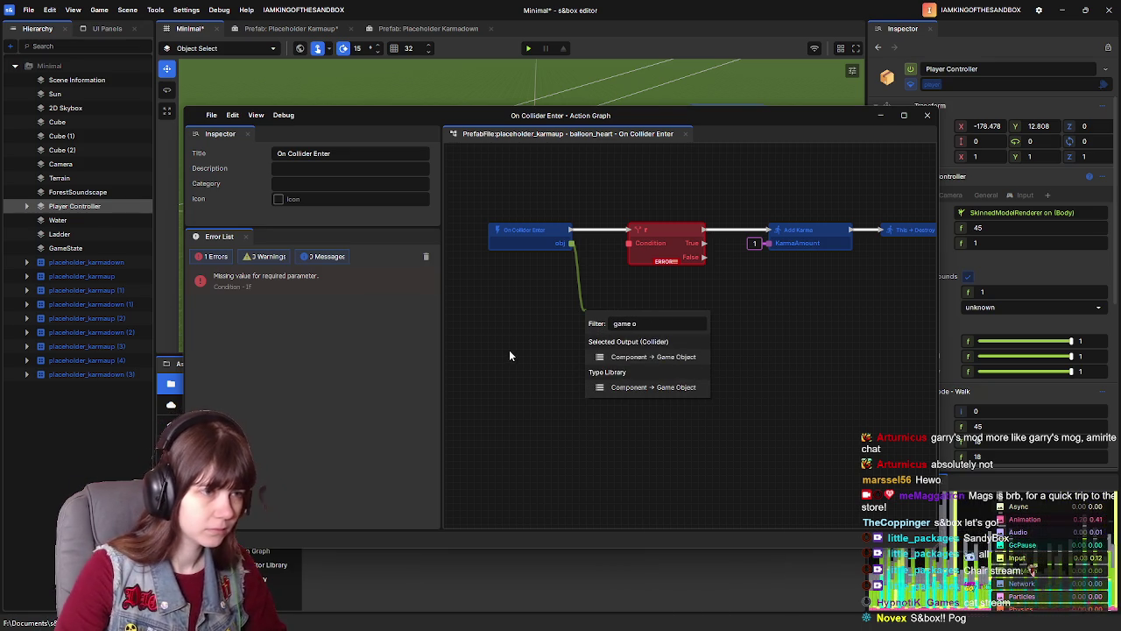
pyautogui.click(647, 361)
pyautogui.moveTo(610, 318)
pyautogui.mouseDown()
pyautogui.moveTo(513, 288)
pyautogui.moveTo(531, 286)
pyautogui.moveTo(522, 295)
pyautogui.mouseUp()
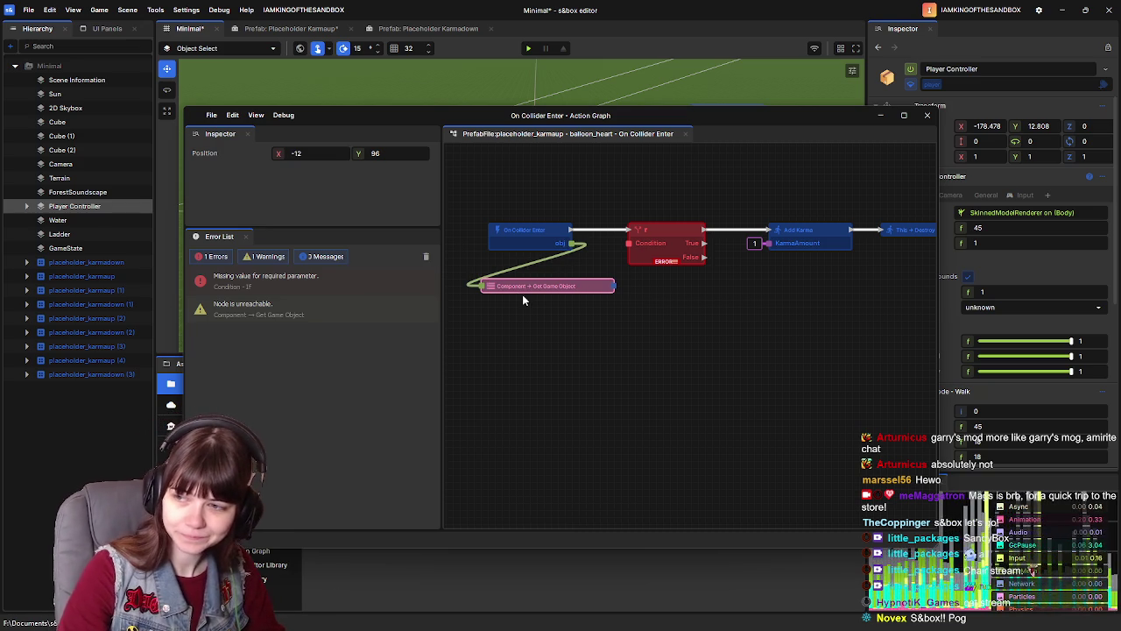
pyautogui.moveTo(540, 293); pyautogui.dragTo(547, 307)
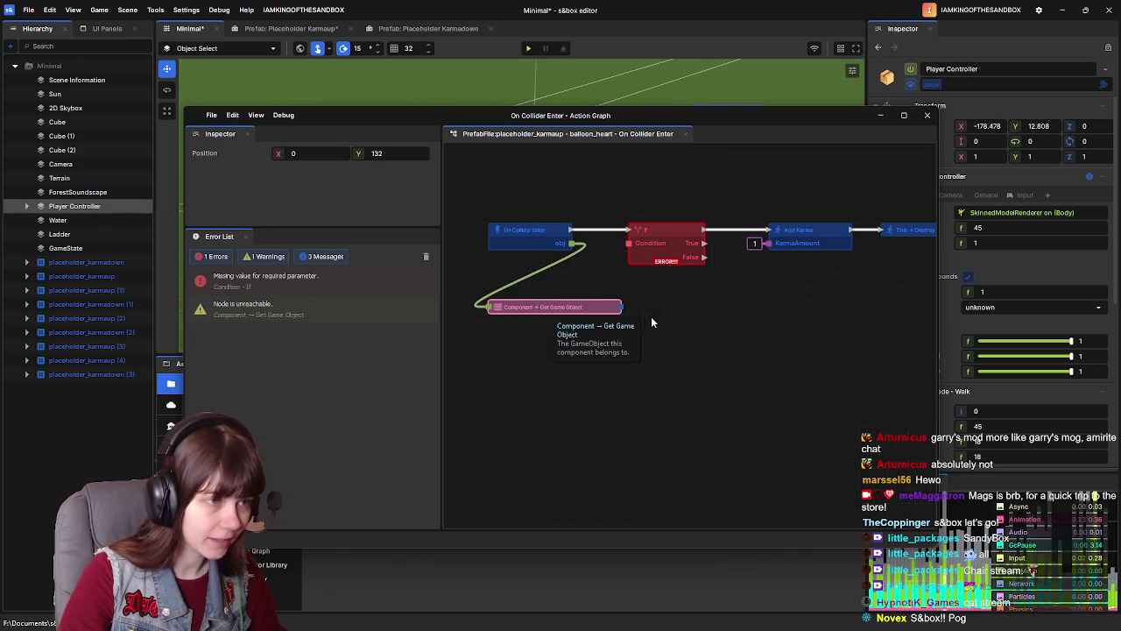
# Step: Add a Game Object → Tags node from Get Game Object's output and place it below
pyautogui.moveTo(622, 306); pyautogui.dragTo(649, 334)
pyautogui.write('get tags')
pyautogui.press('BackSpace')
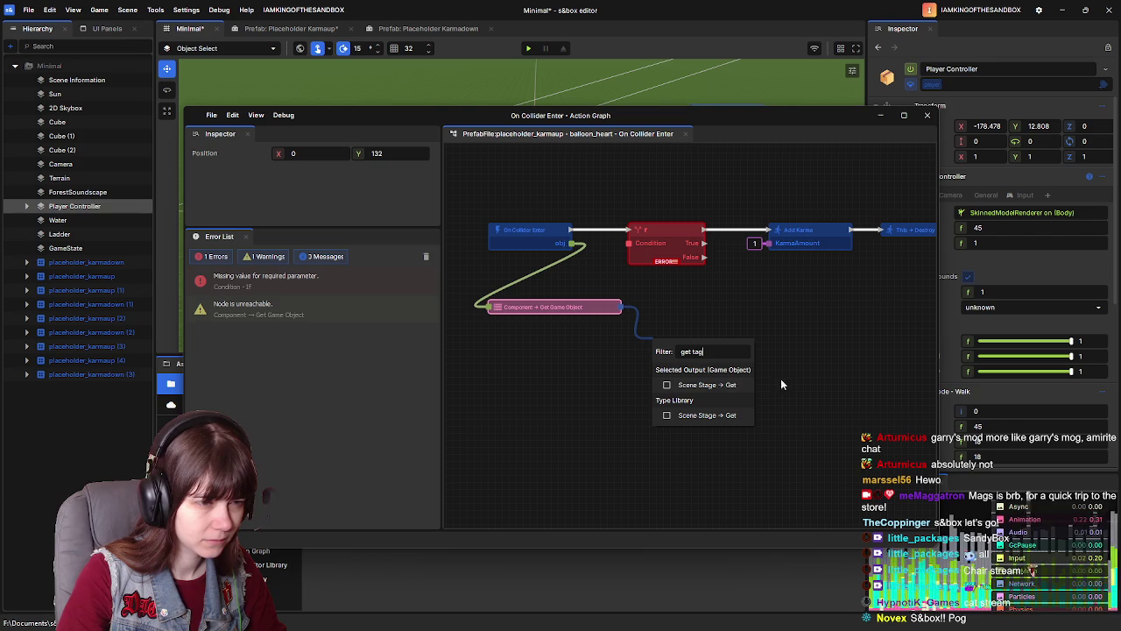
pyautogui.press('BackSpace')
pyautogui.press('BackSpace')
pyautogui.press('BackSpace')
pyautogui.write('tag')
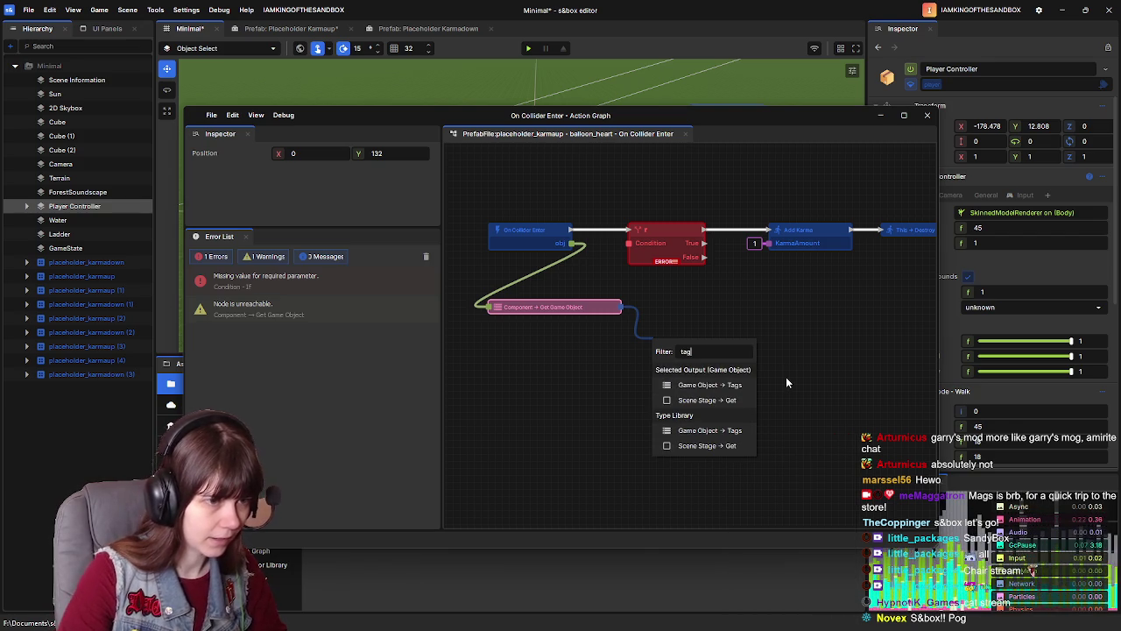
pyautogui.click(714, 384)
pyautogui.moveTo(709, 340)
pyautogui.mouseDown()
pyautogui.moveTo(612, 372)
pyautogui.moveTo(732, 330)
pyautogui.moveTo(585, 323)
pyautogui.mouseUp()
pyautogui.click(709, 372)
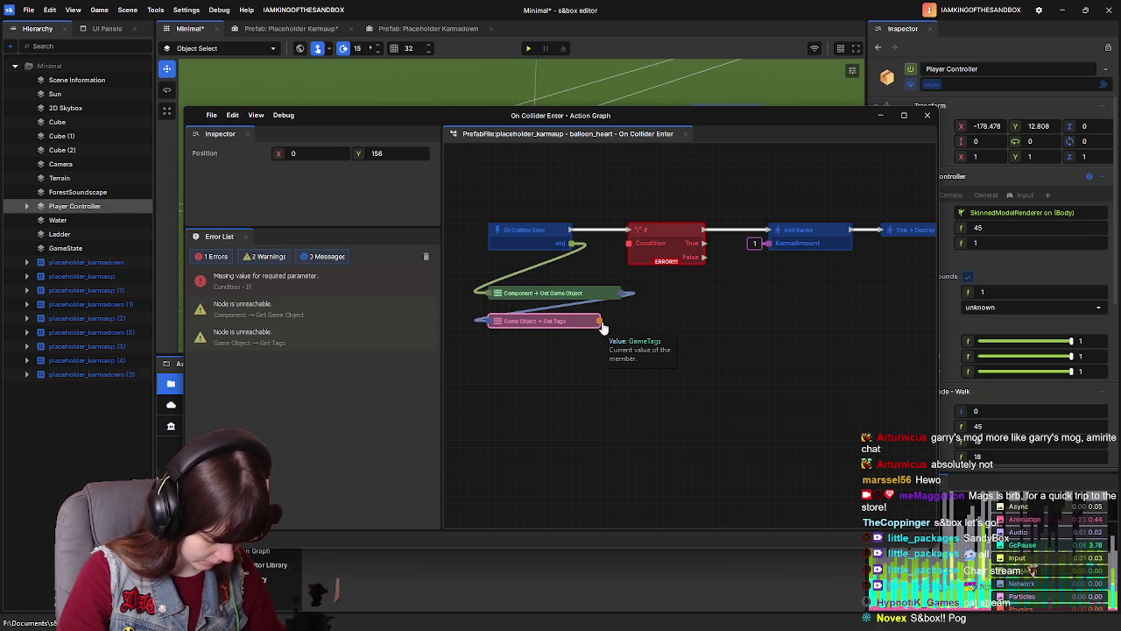
# Step: Add a Game Tags → Has node and wire Get Tags into its Target
pyautogui.moveTo(601, 323); pyautogui.dragTo(621, 395)
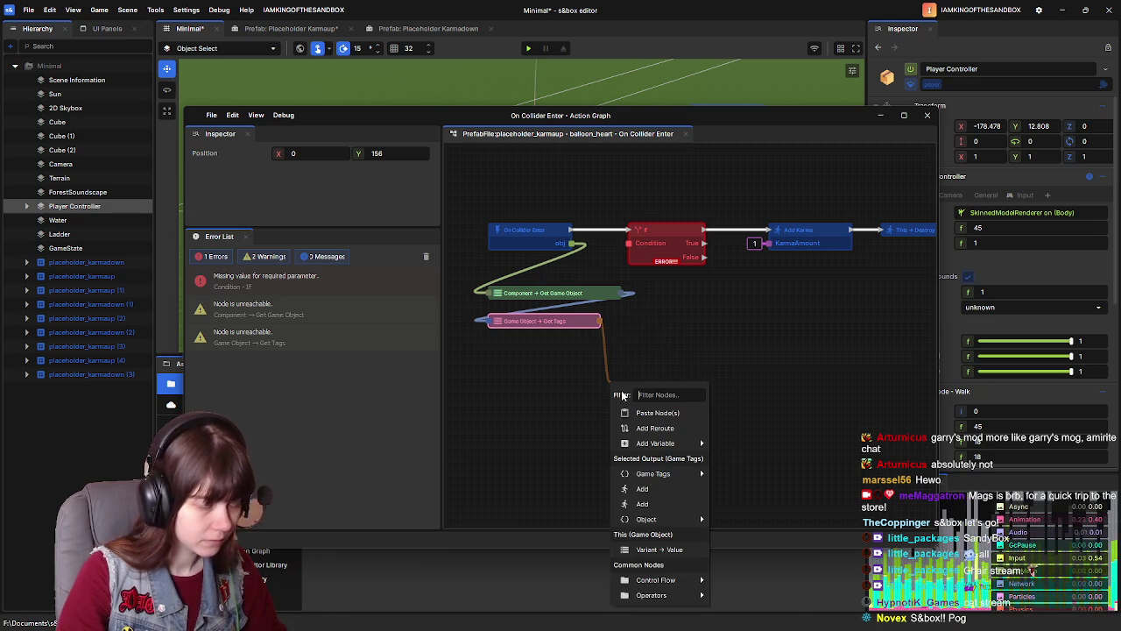
pyautogui.write('has')
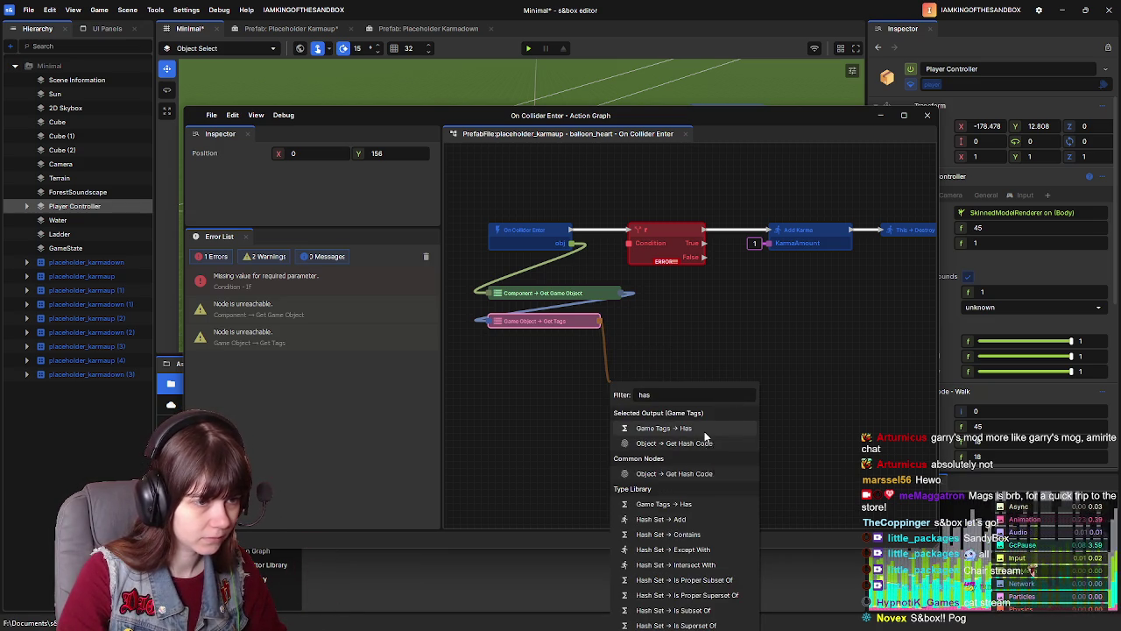
pyautogui.click(704, 431)
pyautogui.moveTo(608, 404); pyautogui.dragTo(655, 362)
pyautogui.click(604, 381)
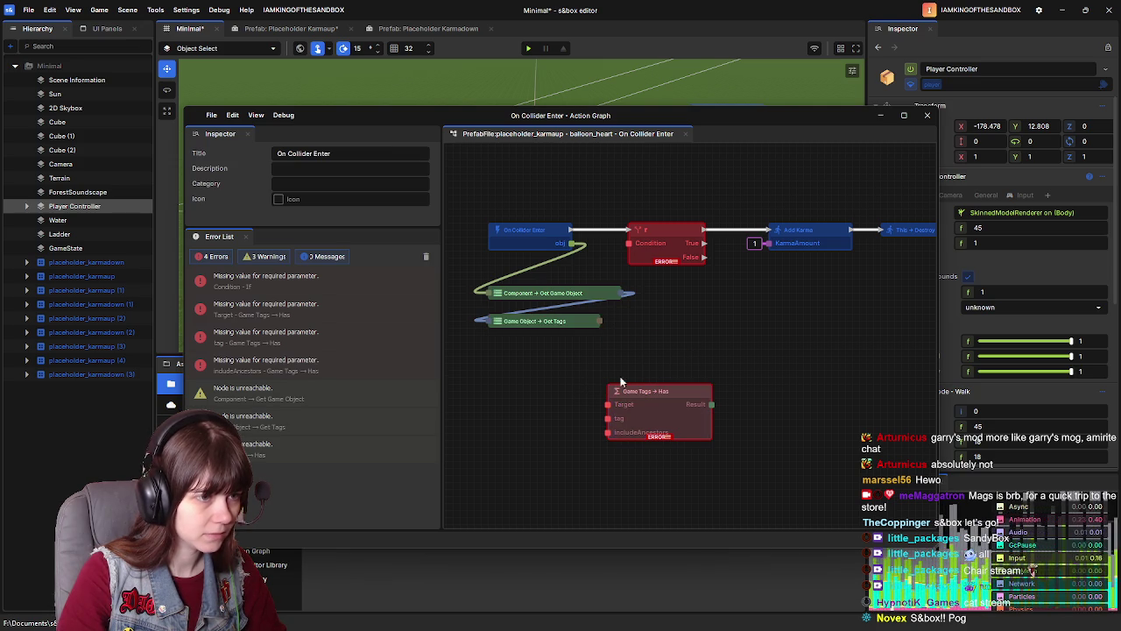
pyautogui.moveTo(602, 324)
pyautogui.mouseDown()
pyautogui.moveTo(613, 398)
pyautogui.moveTo(670, 355)
pyautogui.moveTo(617, 405)
pyautogui.moveTo(692, 374)
pyautogui.moveTo(701, 345)
pyautogui.mouseUp()
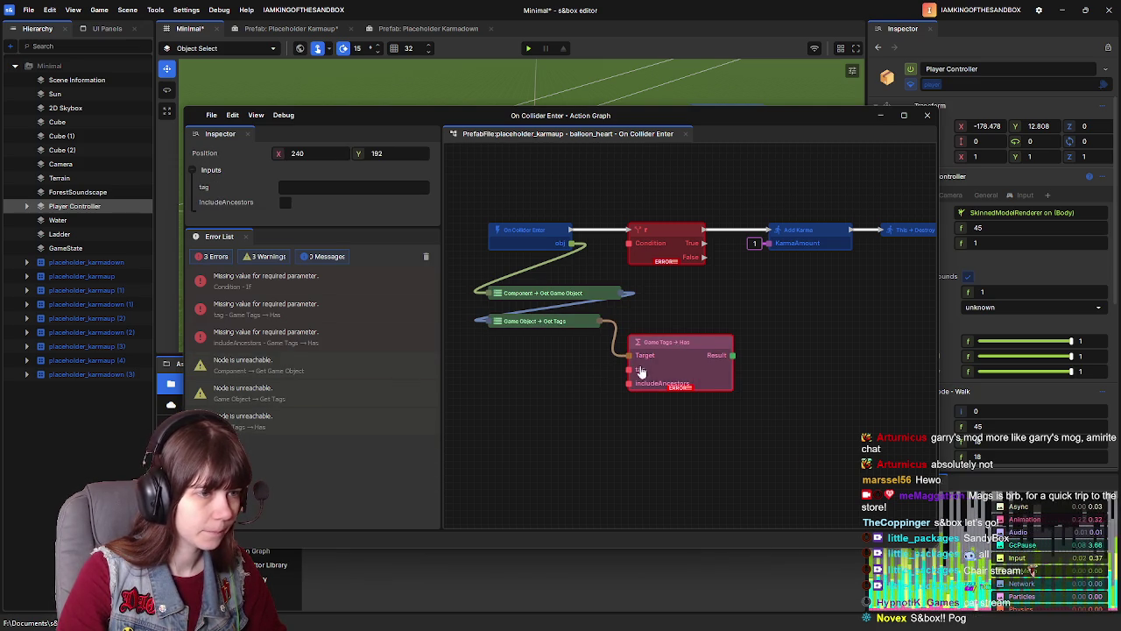
# Step: Set the Has tag to 'player' and feed its result into the If Condition
pyautogui.click(286, 207)
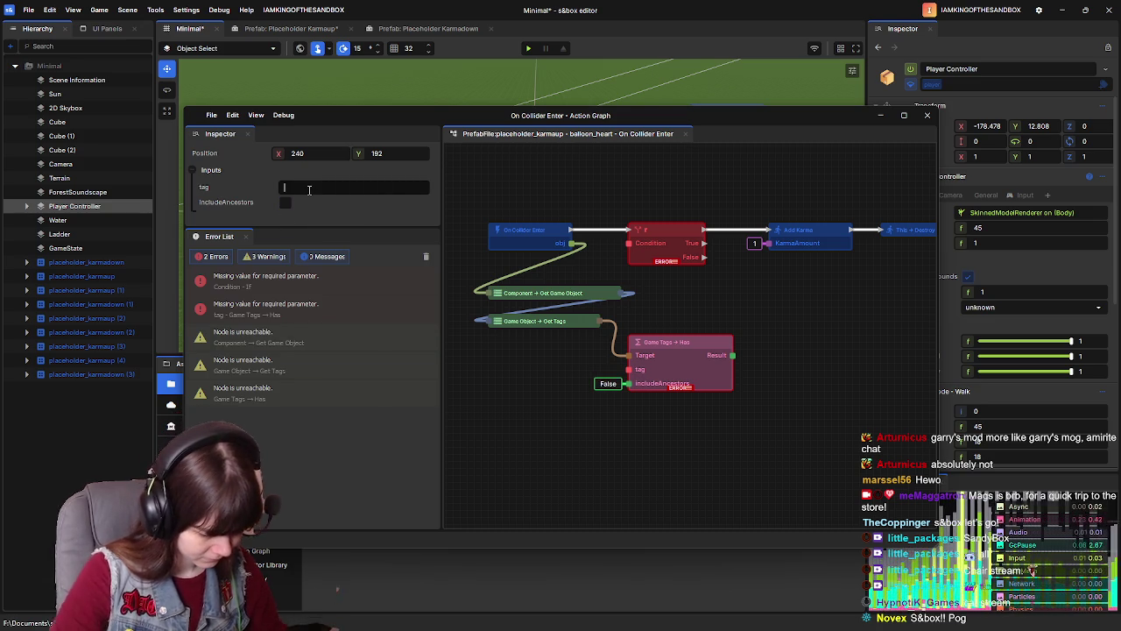
pyautogui.write('player')
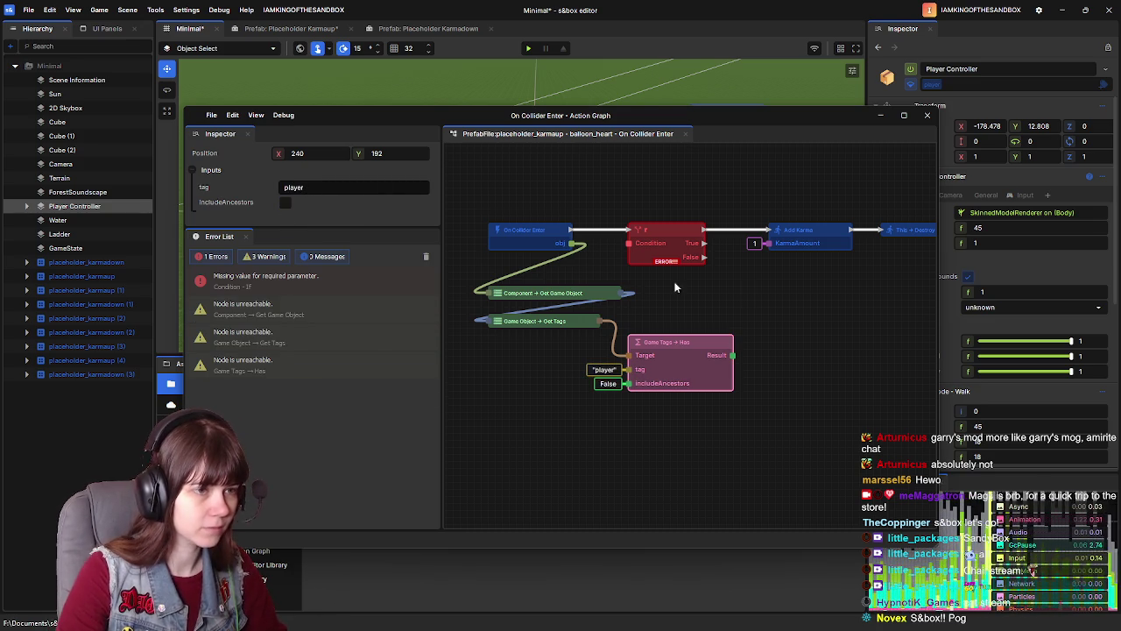
pyautogui.moveTo(732, 355); pyautogui.dragTo(627, 243)
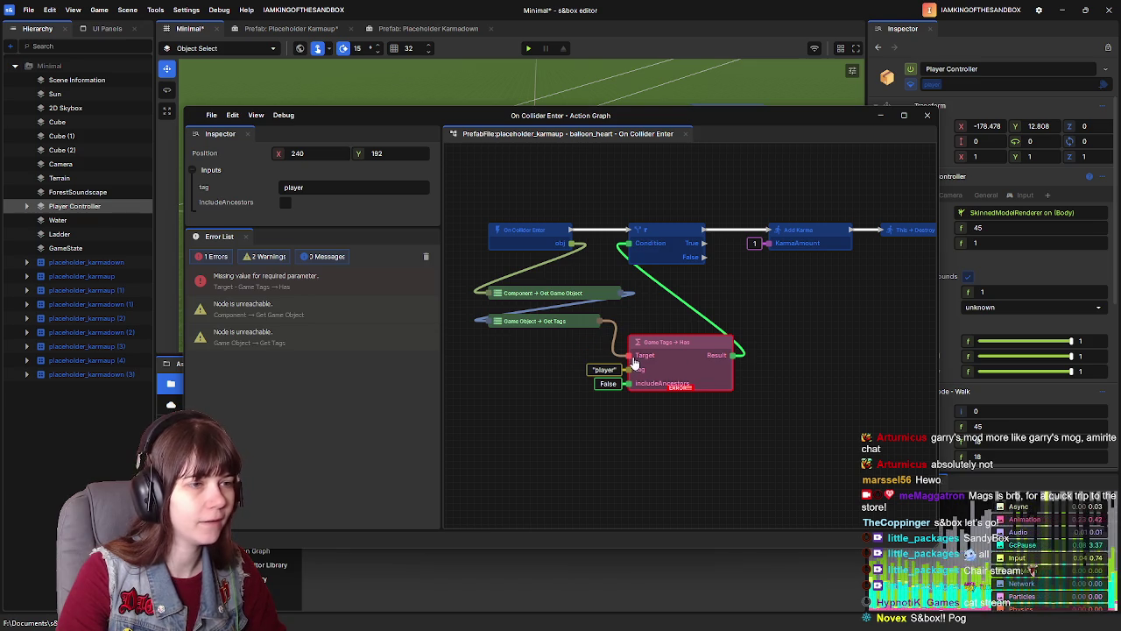
pyautogui.click(791, 316)
pyautogui.moveTo(688, 343); pyautogui.dragTo(696, 275)
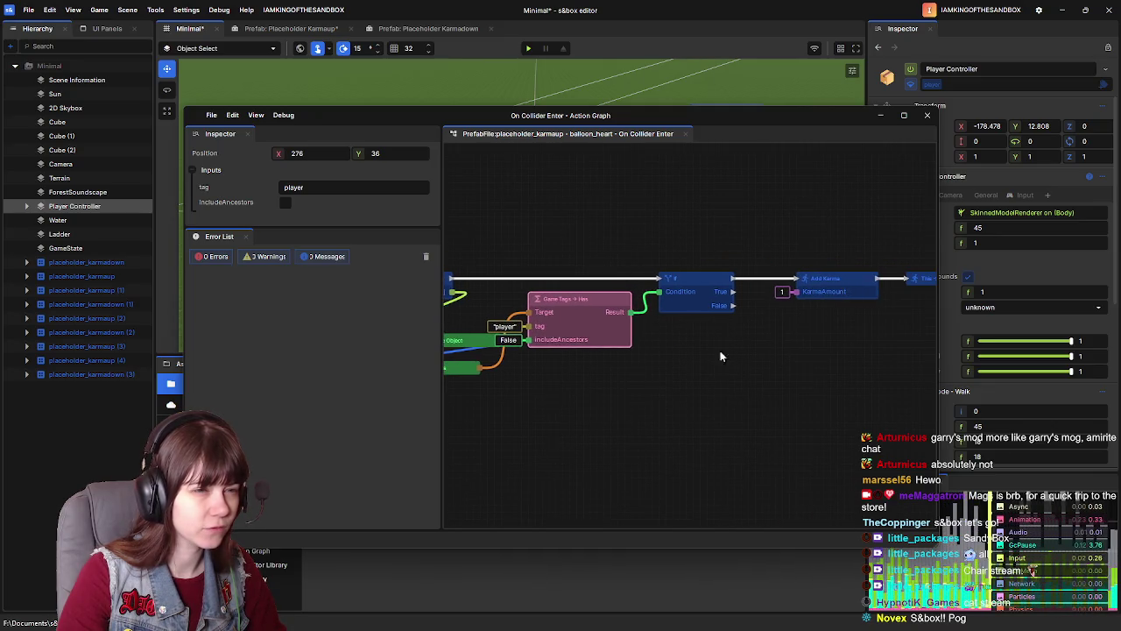
# Step: Line up the Has, If and Add Karma nodes in one row
pyautogui.scroll(-1, 727, 341)
pyautogui.moveTo(727, 340); pyautogui.dragTo(652, 332)
pyautogui.scroll(1, 651, 333)
pyautogui.click(751, 242)
pyautogui.moveTo(769, 291); pyautogui.dragTo(737, 280)
pyautogui.moveTo(656, 415)
pyautogui.mouseDown()
pyautogui.moveTo(623, 395)
pyautogui.moveTo(748, 380)
pyautogui.moveTo(723, 378)
pyautogui.moveTo(745, 385)
pyautogui.mouseUp()
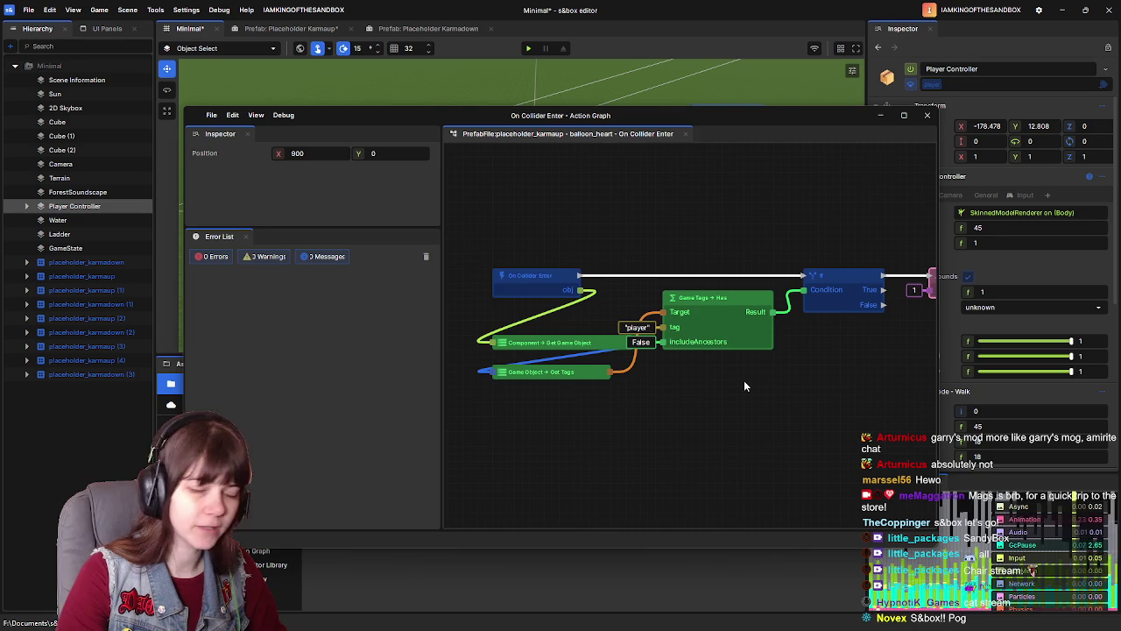
pyautogui.scroll(-3, 683, 371)
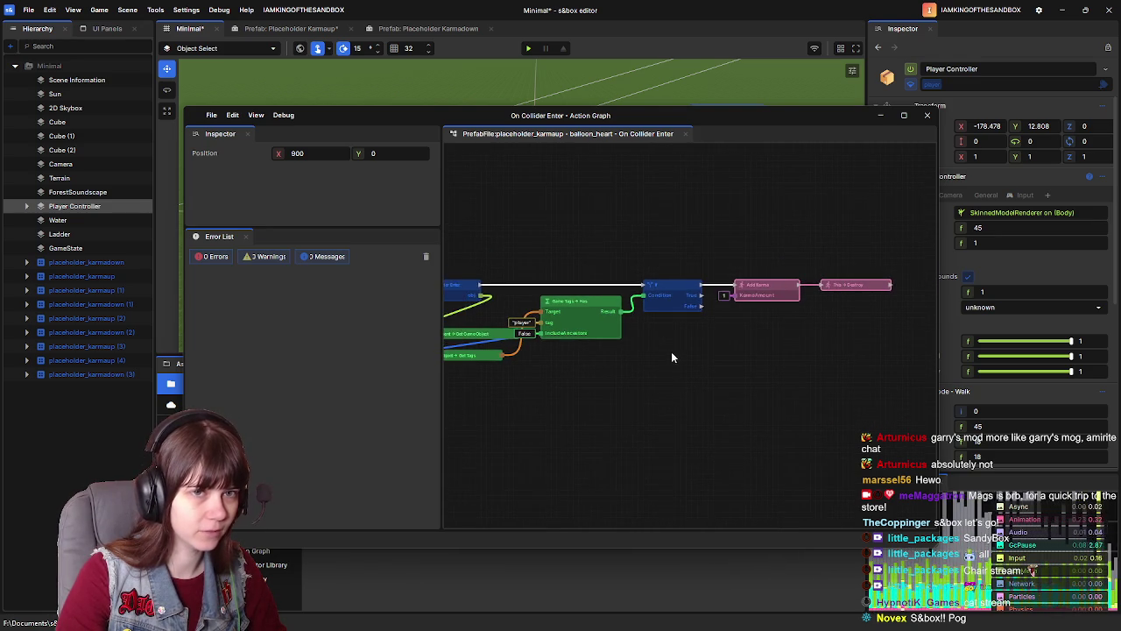
pyautogui.moveTo(573, 254); pyautogui.dragTo(890, 342)
pyautogui.hotkey('ctrl', 'z')
pyautogui.hotkey('ctrl', 'y')
pyautogui.moveTo(566, 247); pyautogui.dragTo(865, 366)
pyautogui.scroll(2, 714, 386)
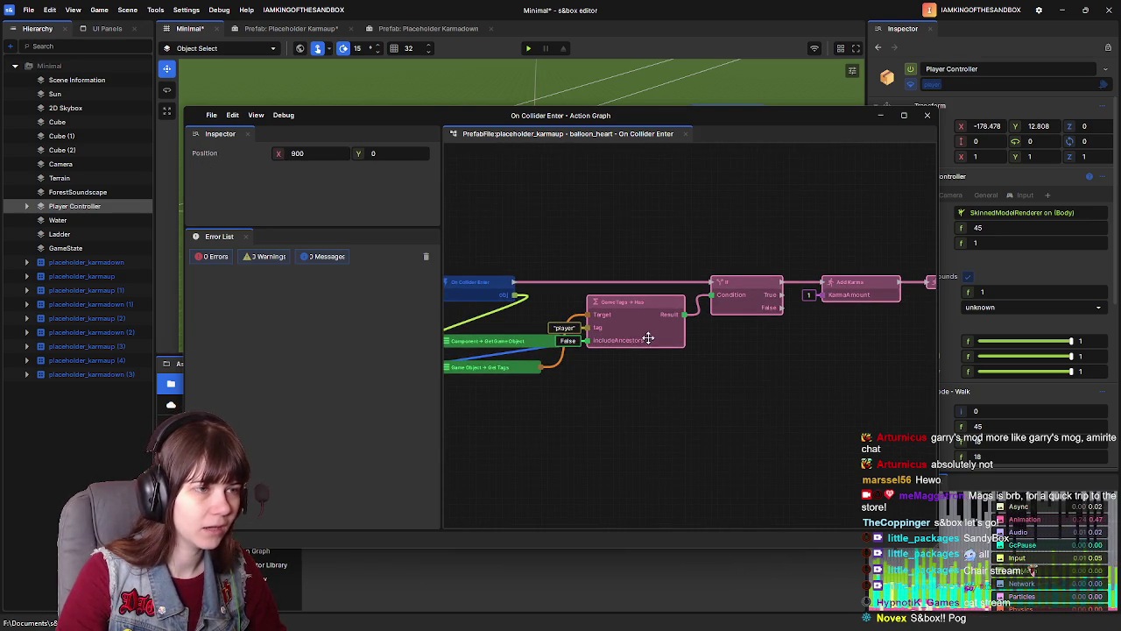
pyautogui.moveTo(637, 304); pyautogui.dragTo(684, 302)
pyautogui.click(734, 394)
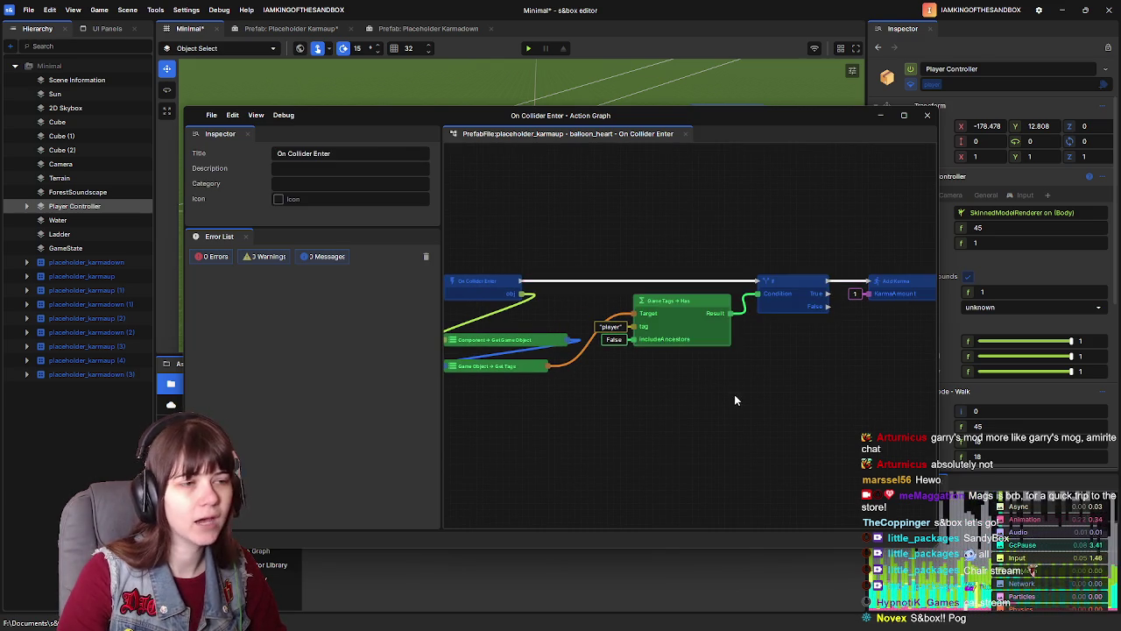
# Step: Shift all graph nodes slightly left and close the Action Graph window
pyautogui.scroll(-2, 645, 249)
pyautogui.scroll(-2, 644, 255)
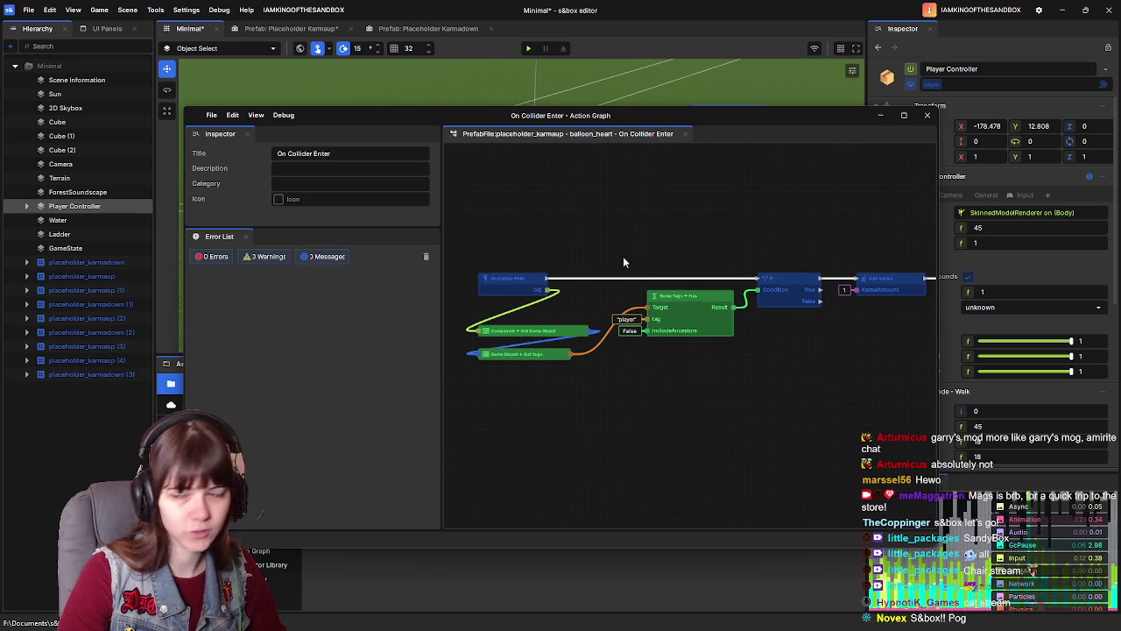
pyautogui.scroll(-1, 613, 250)
pyautogui.moveTo(524, 237); pyautogui.dragTo(843, 362)
pyautogui.scroll(1, 596, 246)
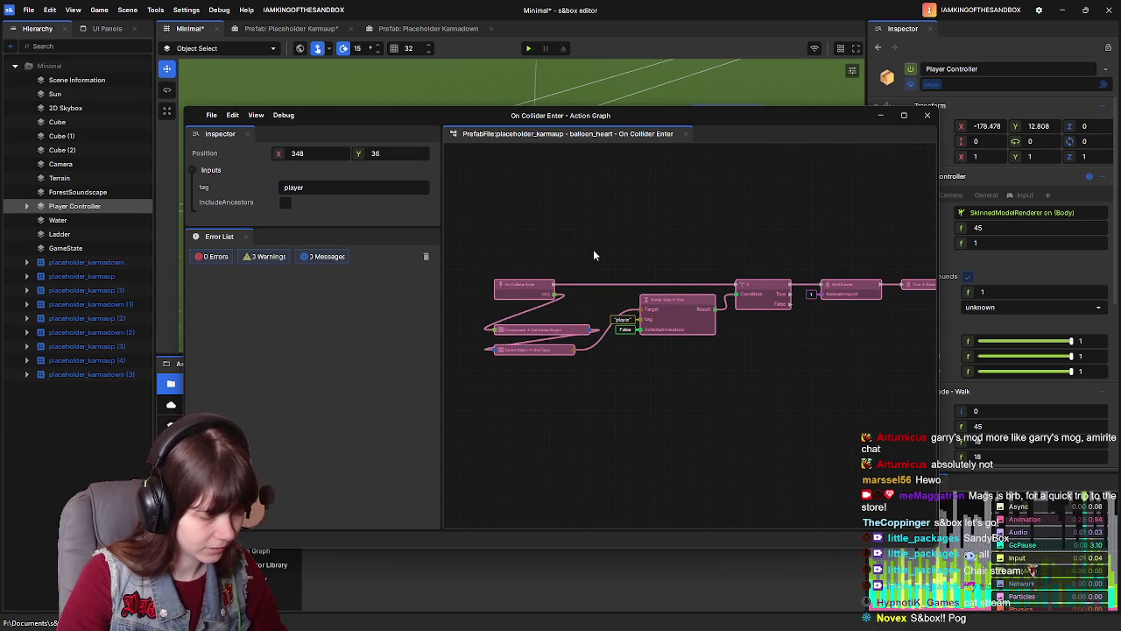
pyautogui.moveTo(639, 266); pyautogui.dragTo(596, 254)
pyautogui.click(586, 255)
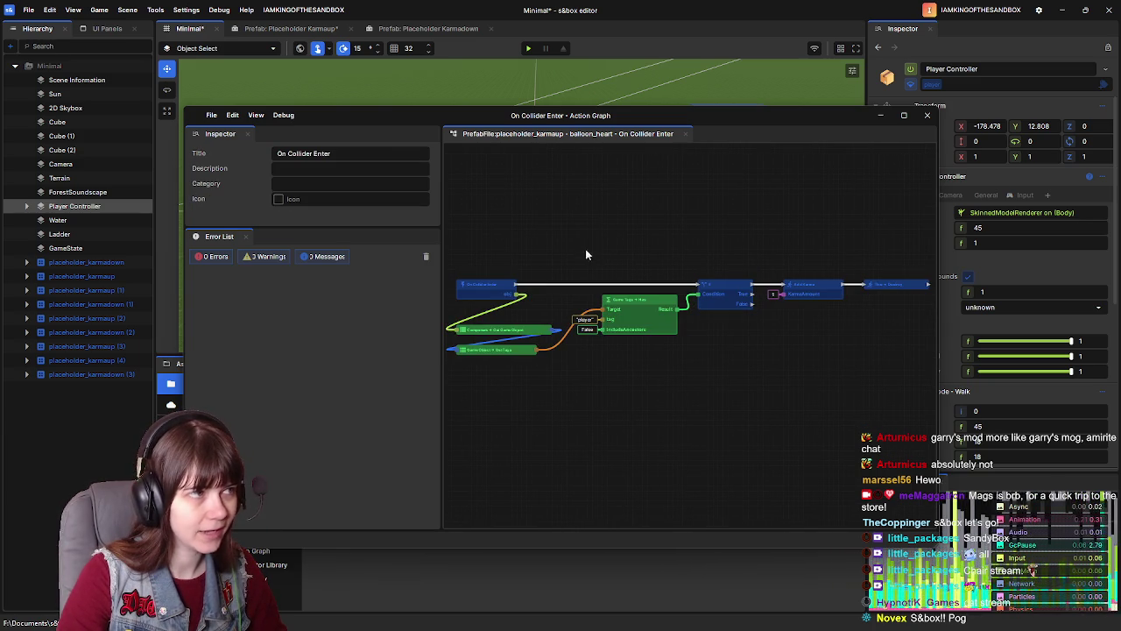
pyautogui.click(927, 114)
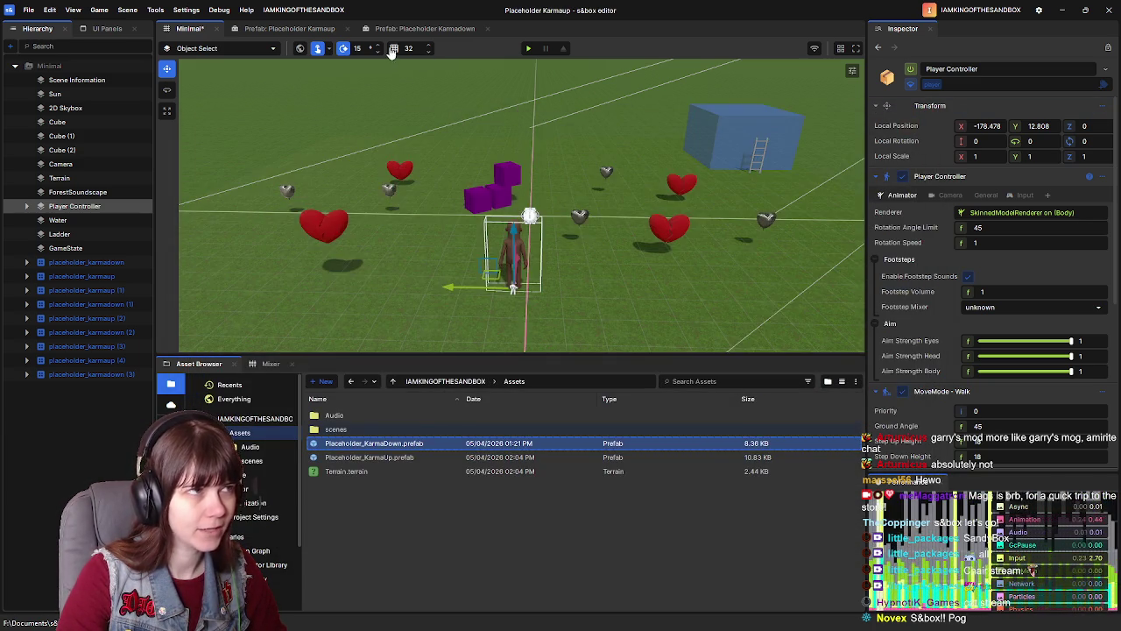
# Step: Open heart_broken's On Collider Enter graph in the Placeholder Karmadown prefab
pyautogui.click(411, 28)
pyautogui.scroll(-5, 935, 409)
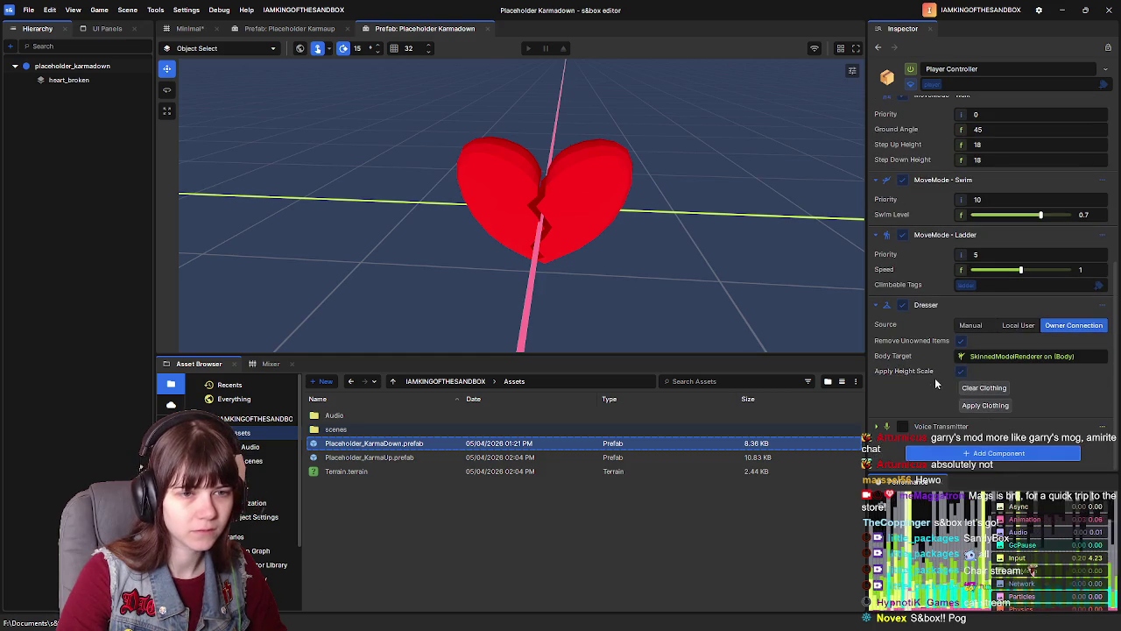
pyautogui.click(68, 80)
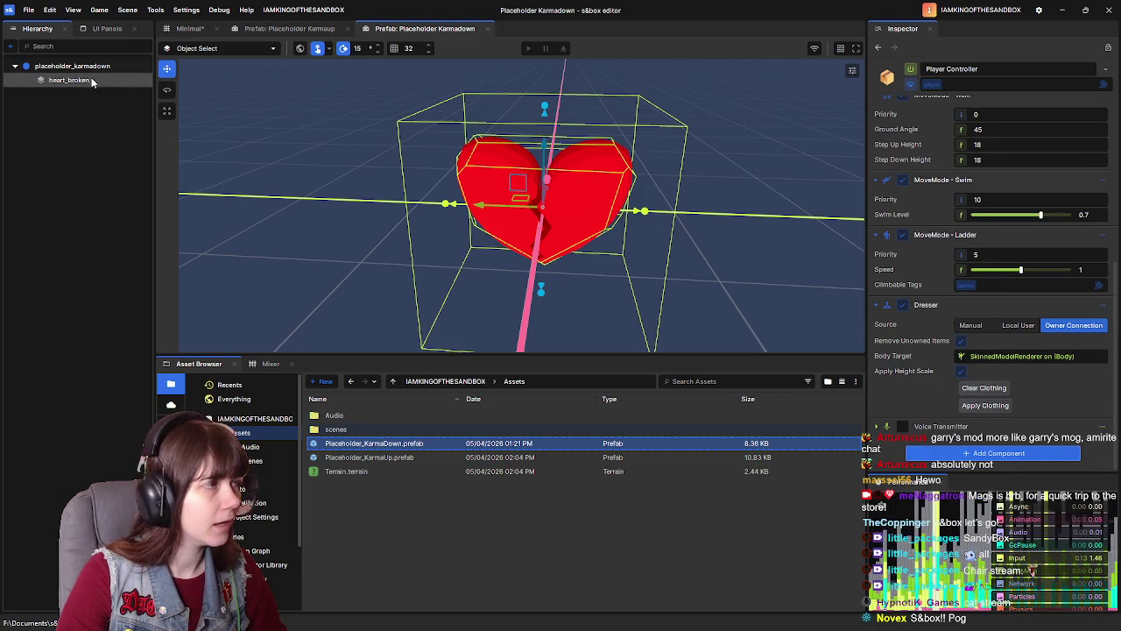
pyautogui.scroll(-8, 995, 350)
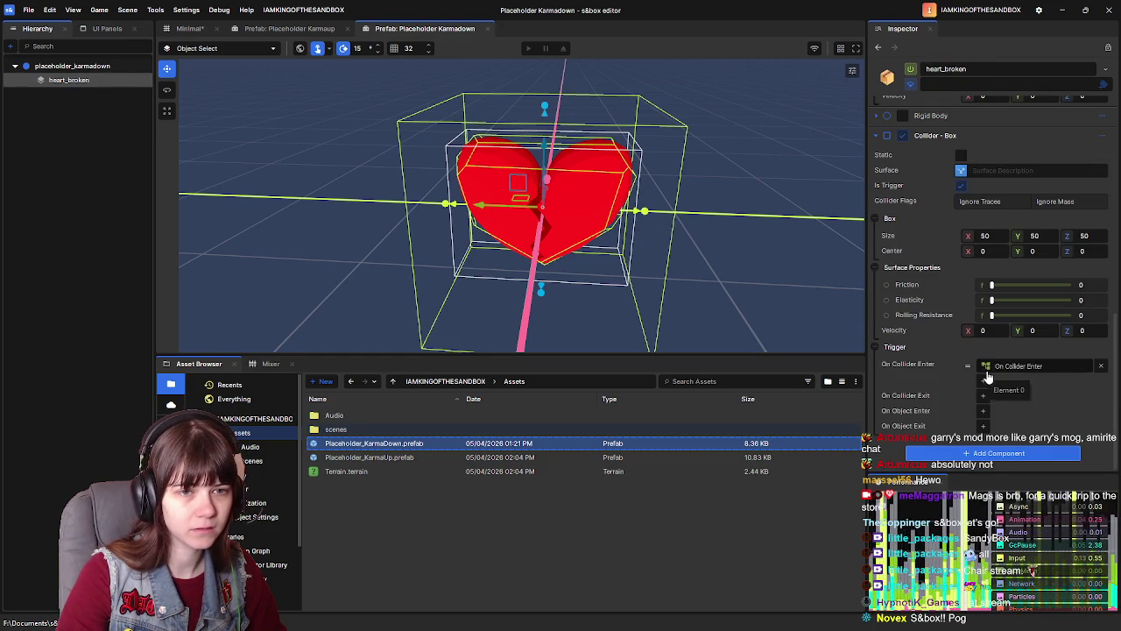
pyautogui.click(1007, 366)
# Step: Paste the copied karma nodes, position them, and delete the pasted Add Karma node
pyautogui.hotkey('ctrl', 'v')
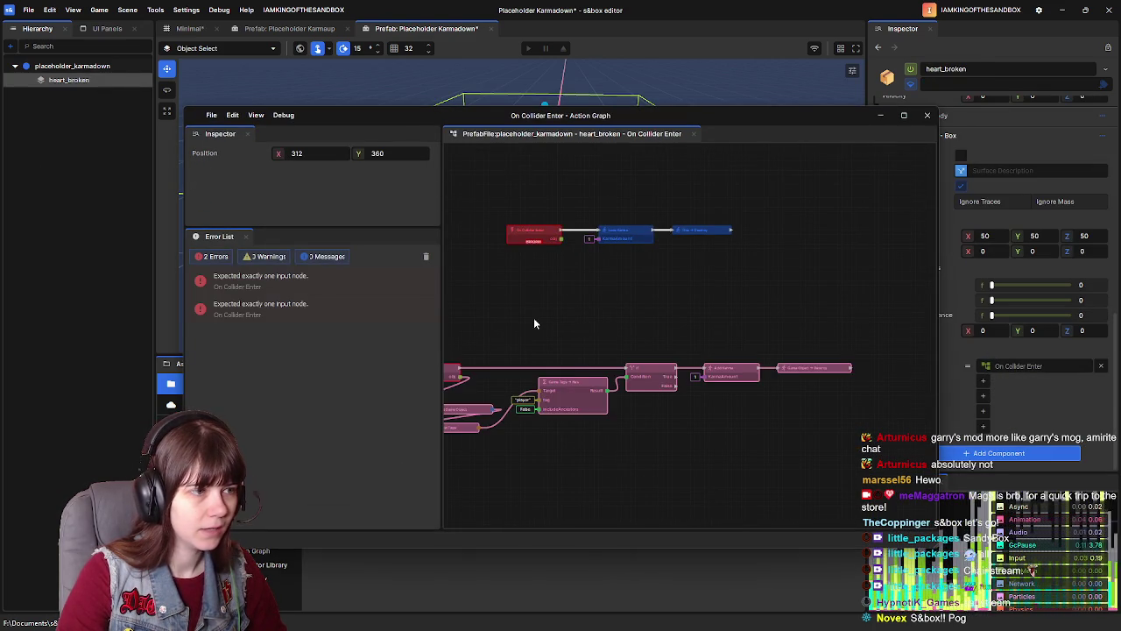
pyautogui.scroll(1, 630, 318)
pyautogui.moveTo(513, 368)
pyautogui.mouseDown()
pyautogui.moveTo(595, 270)
pyautogui.moveTo(666, 270)
pyautogui.mouseUp()
pyautogui.press('f')
pyautogui.click(550, 244)
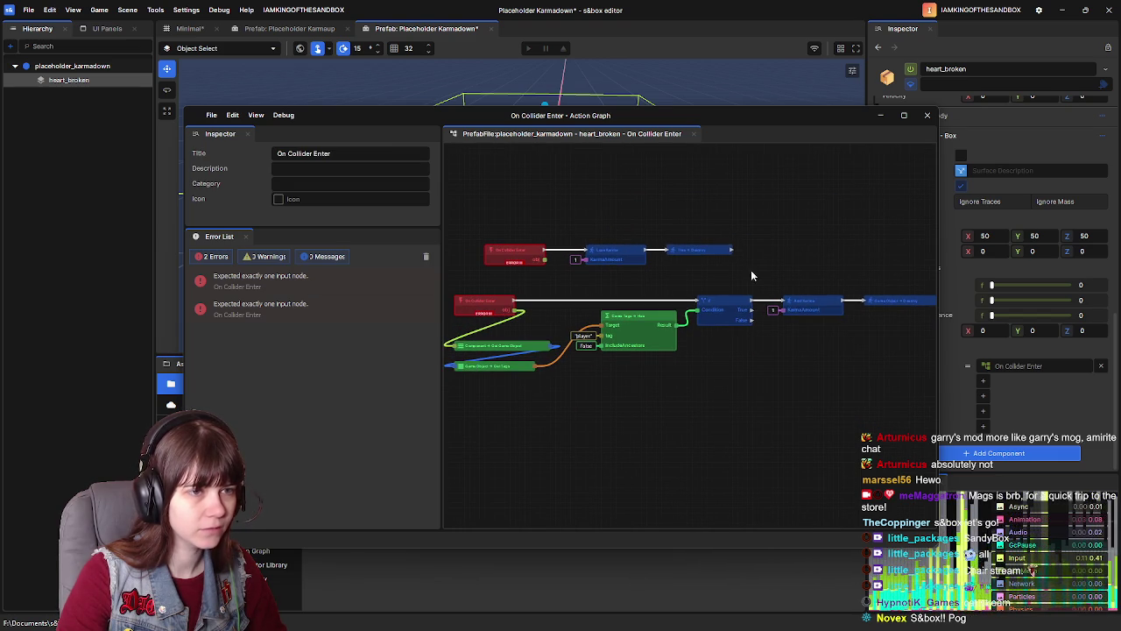
pyautogui.click(806, 298)
pyautogui.press('Delete')
# Step: Add a Lose Karma node from the If's True output with KarmaAmount 1
pyautogui.moveTo(752, 301); pyautogui.dragTo(790, 313)
pyautogui.write('lose karm')
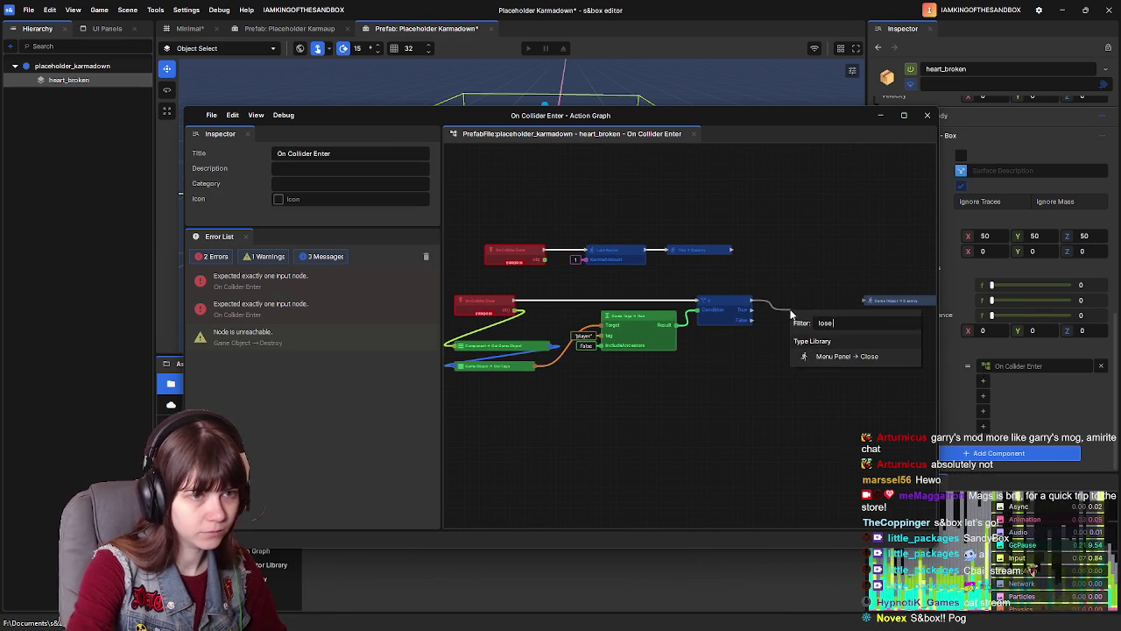
pyautogui.click(836, 353)
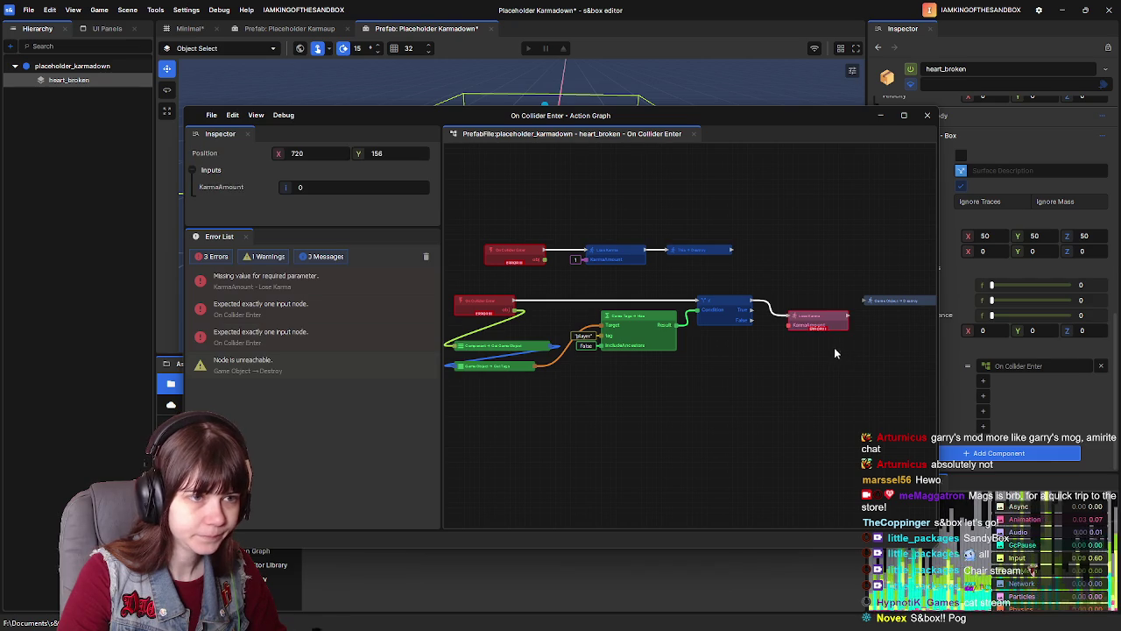
pyautogui.moveTo(823, 321)
pyautogui.mouseDown()
pyautogui.moveTo(822, 307)
pyautogui.moveTo(865, 300)
pyautogui.mouseUp()
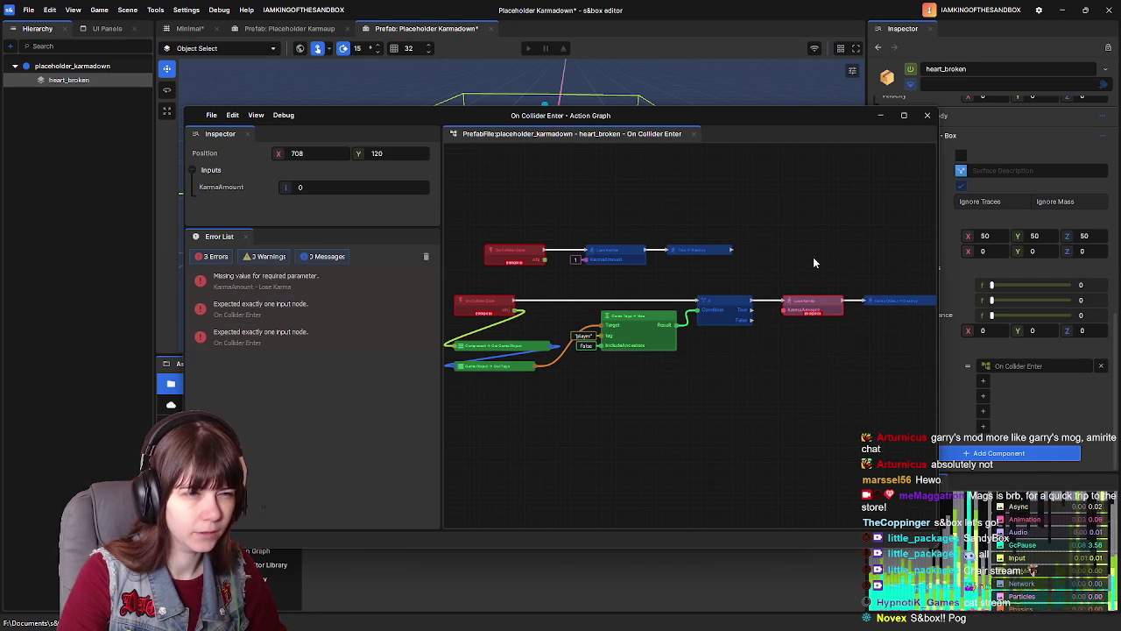
pyautogui.moveTo(816, 263); pyautogui.dragTo(797, 260)
pyautogui.moveTo(454, 207); pyautogui.dragTo(720, 268)
pyautogui.scroll(-1, 720, 295)
pyautogui.moveTo(486, 283); pyautogui.dragTo(853, 395)
pyautogui.scroll(2, 573, 306)
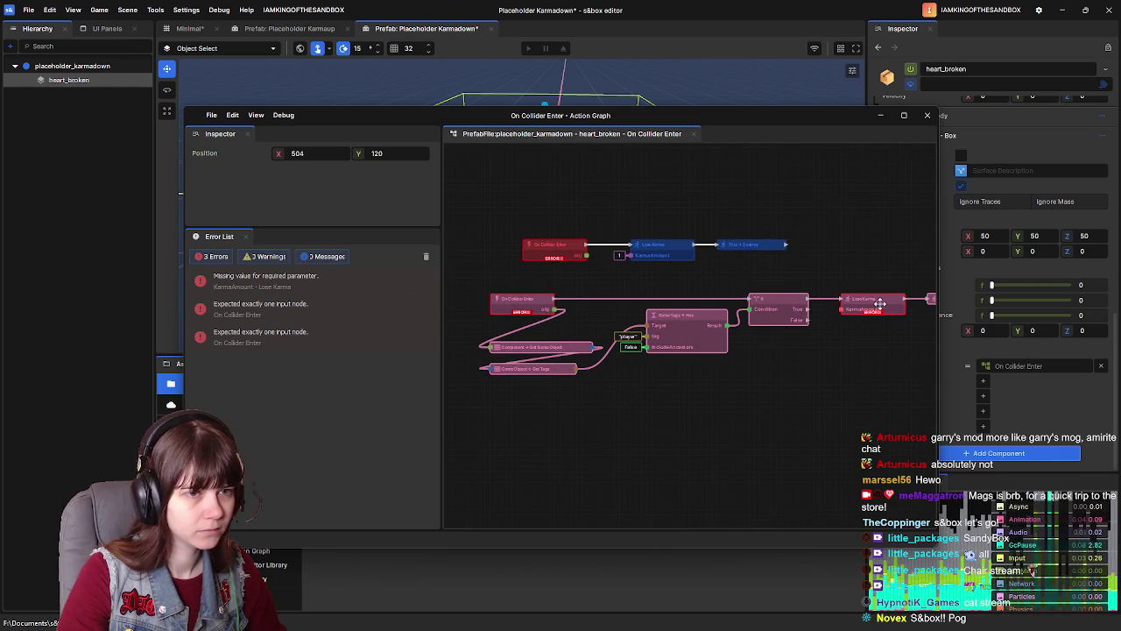
pyautogui.click(883, 311)
pyautogui.moveTo(284, 188); pyautogui.dragTo(287, 188)
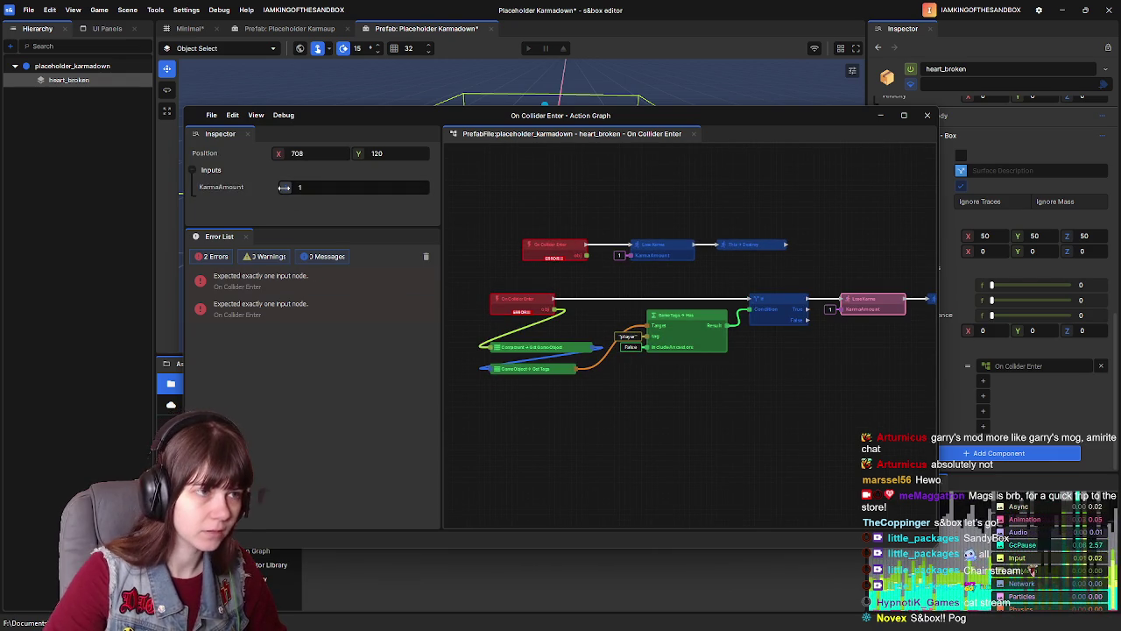
# Step: Delete the leftover top-row nodes and move the remaining chain up
pyautogui.scroll(-2, 605, 298)
pyautogui.moveTo(494, 282); pyautogui.dragTo(884, 389)
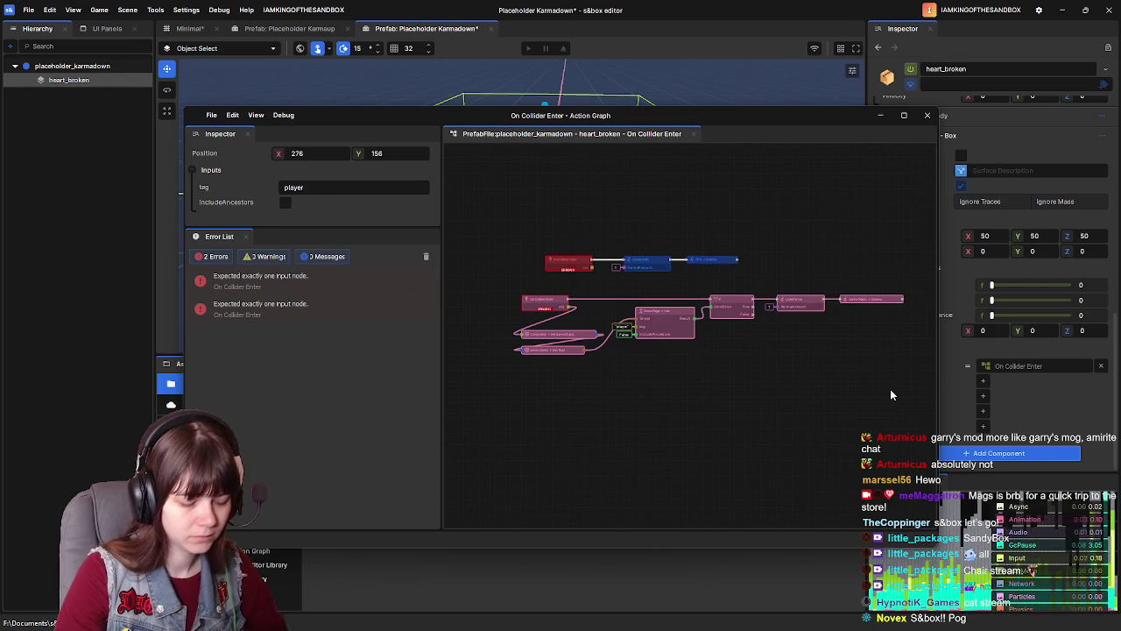
pyautogui.moveTo(532, 229); pyautogui.dragTo(744, 274)
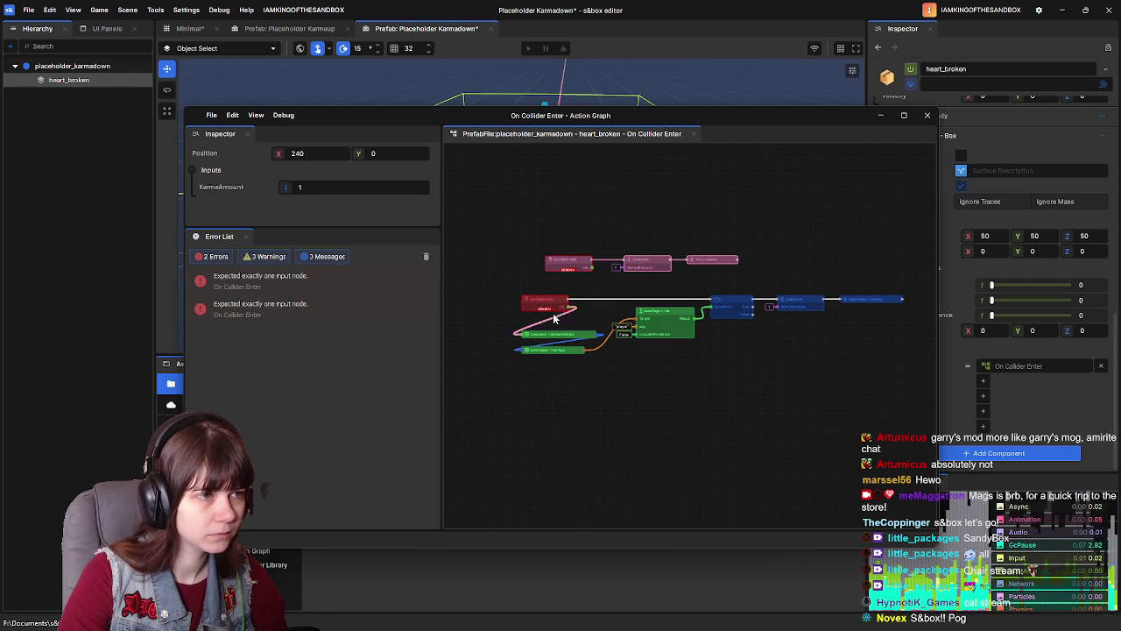
pyautogui.press('Delete')
pyautogui.moveTo(493, 285); pyautogui.dragTo(928, 384)
pyautogui.moveTo(543, 303)
pyautogui.mouseDown()
pyautogui.moveTo(576, 253)
pyautogui.moveTo(564, 264)
pyautogui.mouseUp()
pyautogui.scroll(3, 572, 190)
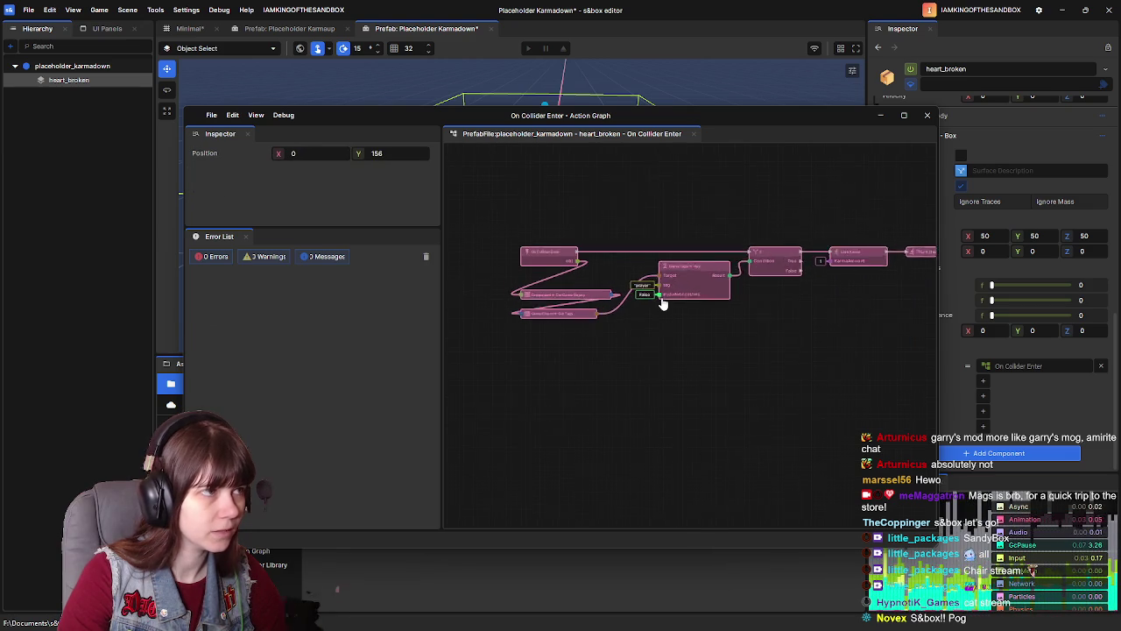
# Step: Reconnect the If's True output to the Lose Karma node
pyautogui.click(676, 364)
pyautogui.click(503, 286)
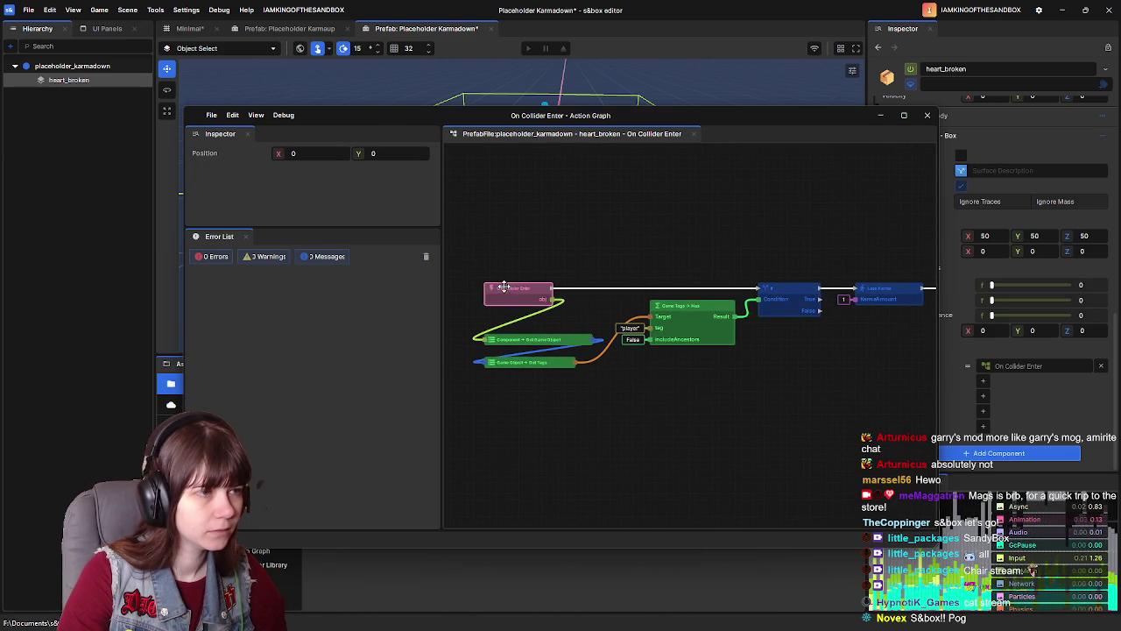
pyautogui.click(657, 256)
pyautogui.hscroll(5, 645, 273)
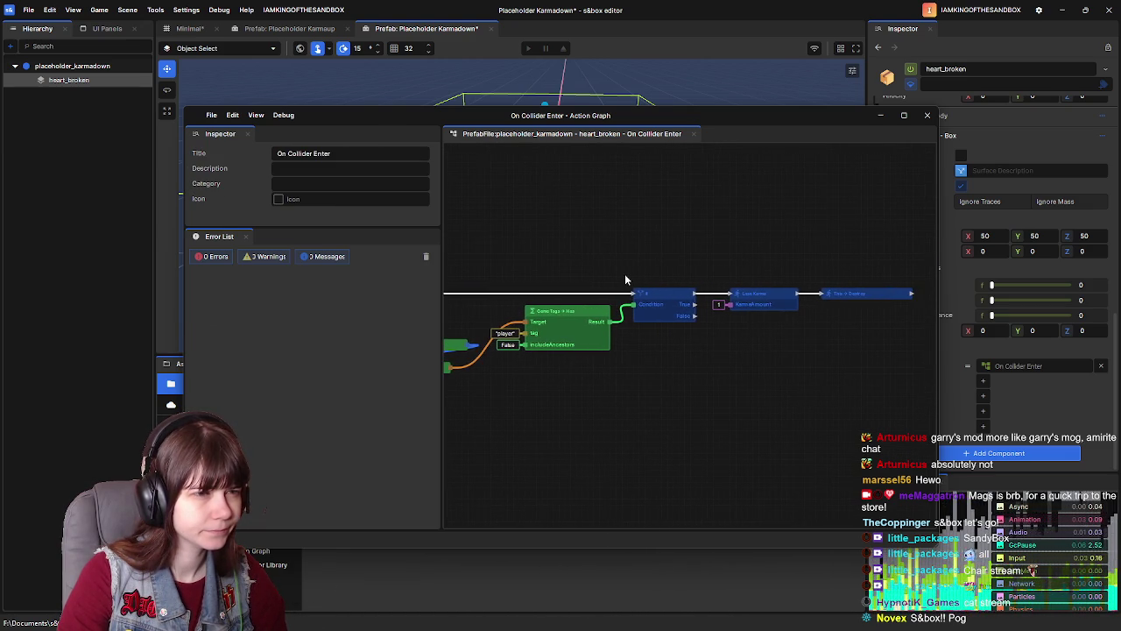
pyautogui.moveTo(645, 275)
pyautogui.mouseDown()
pyautogui.moveTo(724, 254)
pyautogui.moveTo(546, 280)
pyautogui.moveTo(657, 282)
pyautogui.moveTo(614, 283)
pyautogui.mouseUp()
pyautogui.hscroll(2, 657, 302)
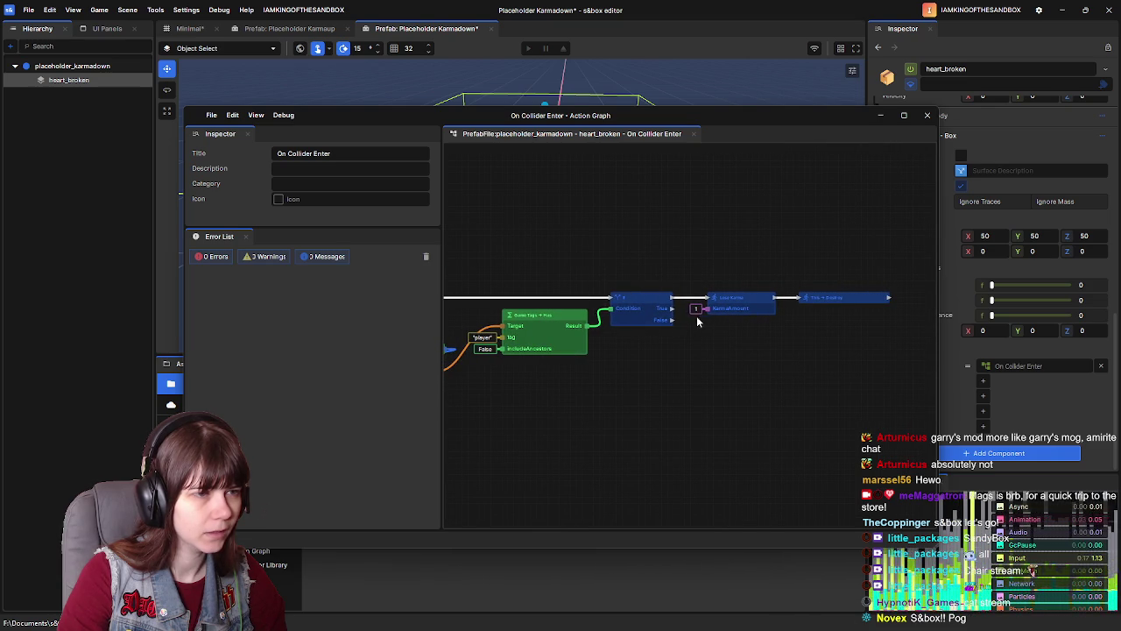
pyautogui.moveTo(704, 299)
pyautogui.mouseDown()
pyautogui.moveTo(709, 313)
pyautogui.moveTo(828, 268)
pyautogui.mouseUp()
# Step: Lower Lose Karma and Destroy into line, save the Karmadown prefab, and close the graph
pyautogui.moveTo(732, 294); pyautogui.dragTo(732, 304)
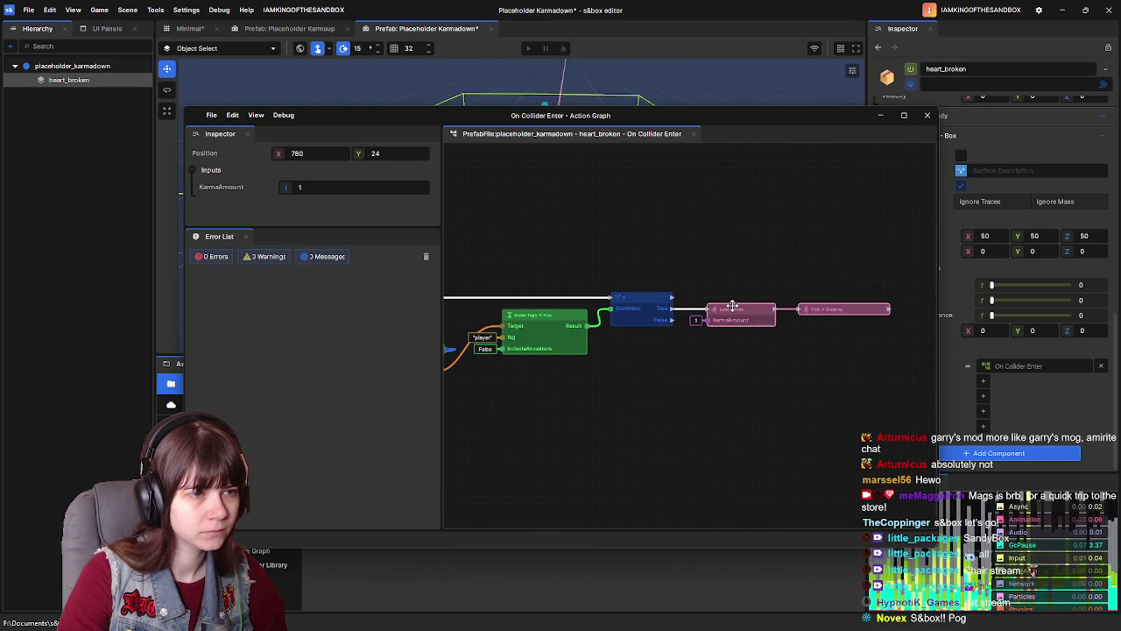
pyautogui.hotkey('ctrl', 's')
pyautogui.click(926, 115)
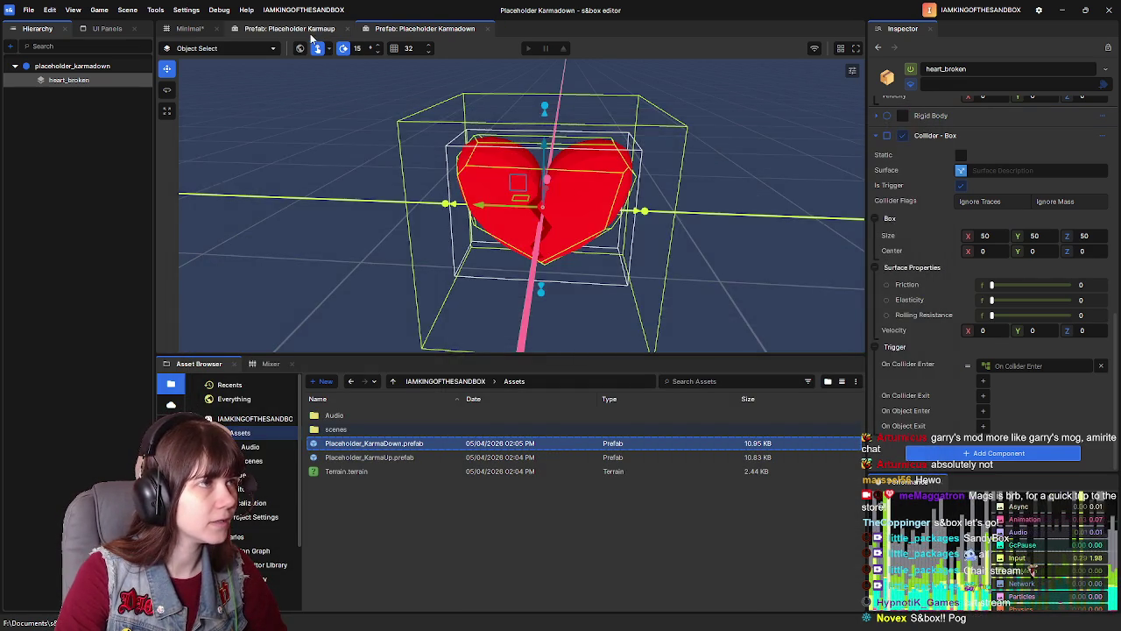
# Step: Align Add Karma and Destroy in balloon_heart's Karmaup graph, close it, and return to Minimal
pyautogui.click(289, 28)
pyautogui.scroll(-10, 1015, 350)
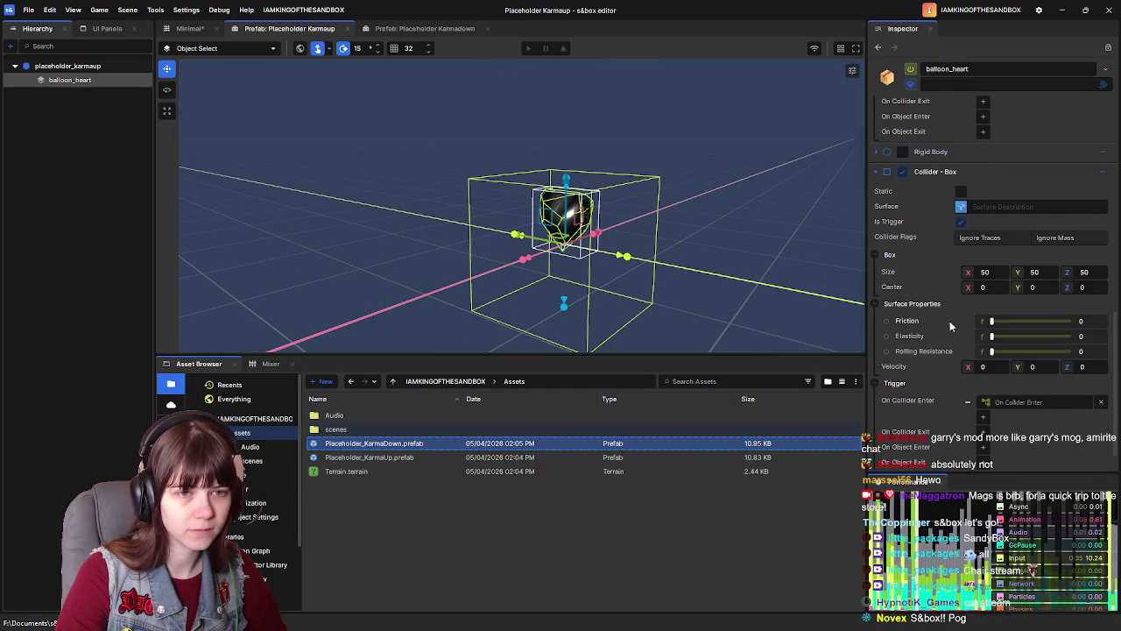
pyautogui.click(1022, 365)
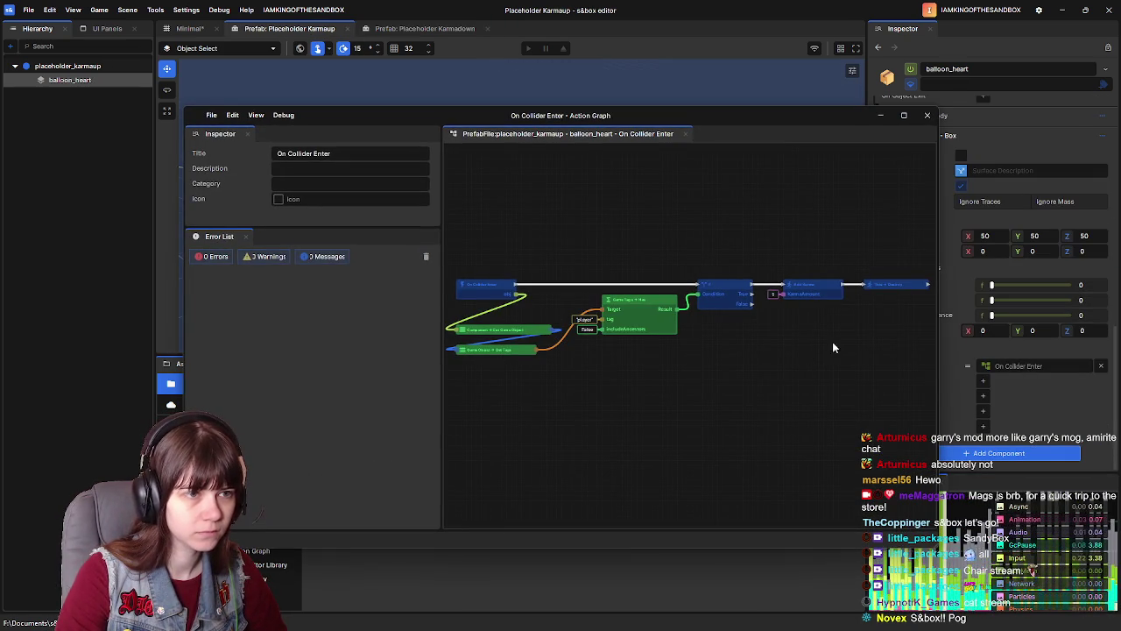
pyautogui.scroll(2, 699, 338)
pyautogui.moveTo(657, 230)
pyautogui.mouseDown()
pyautogui.moveTo(680, 238)
pyautogui.moveTo(692, 280)
pyautogui.mouseUp()
pyautogui.click(701, 248)
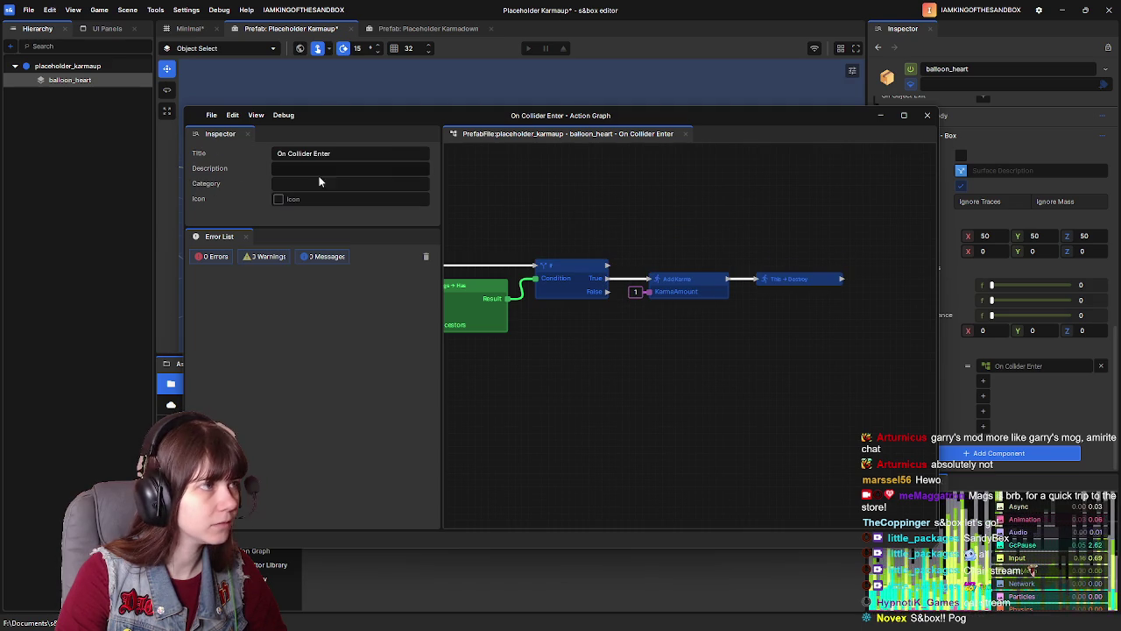
pyautogui.click(927, 115)
pyautogui.click(189, 28)
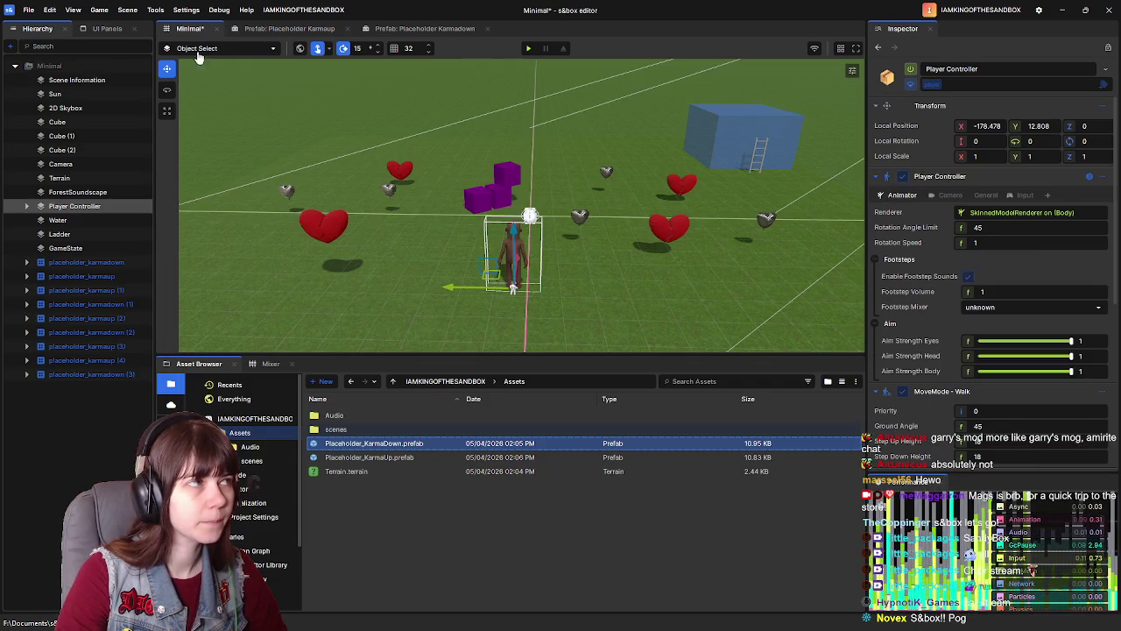
# Step: Save the Minimal scene, play-test walking among the hearts, then leave play mode
pyautogui.hotkey('ctrl', 's')
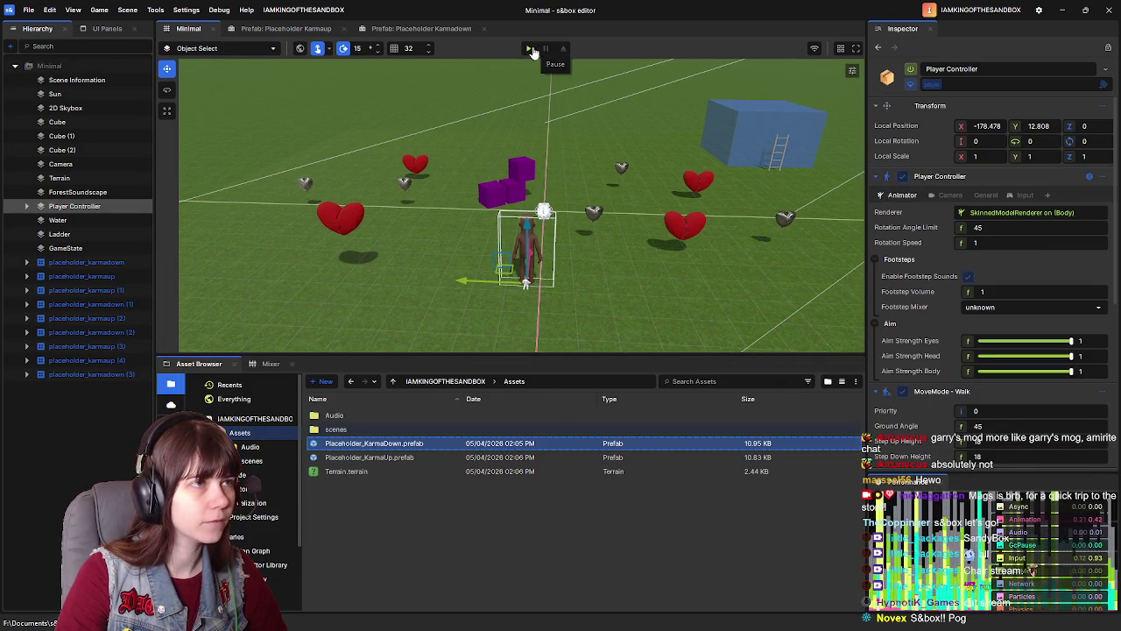
pyautogui.press('F5')
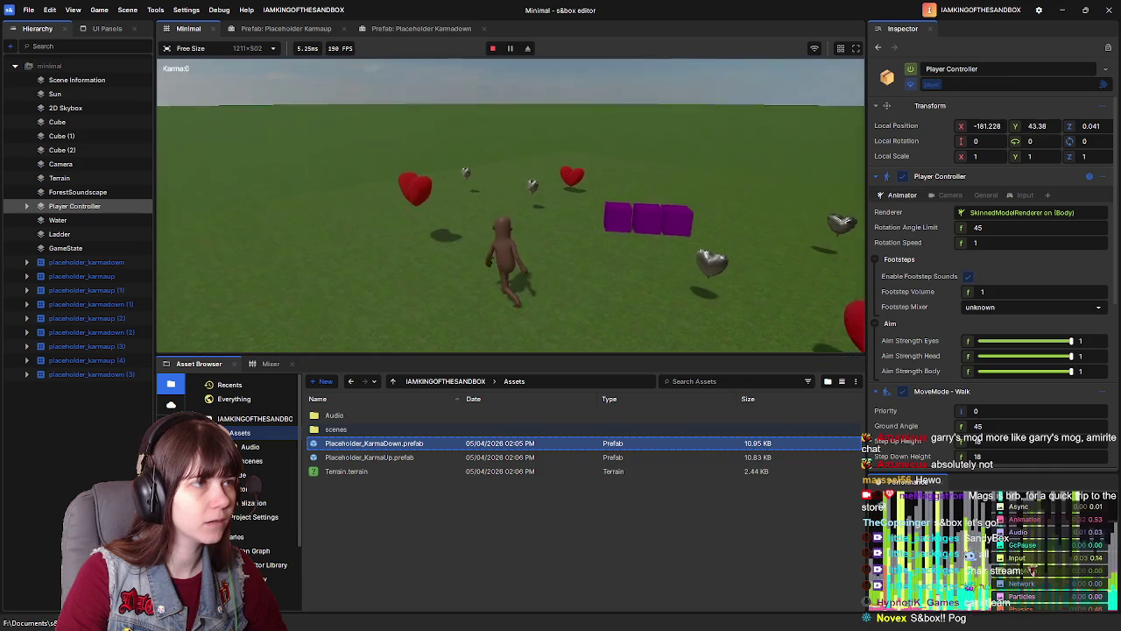
pyautogui.press('w')
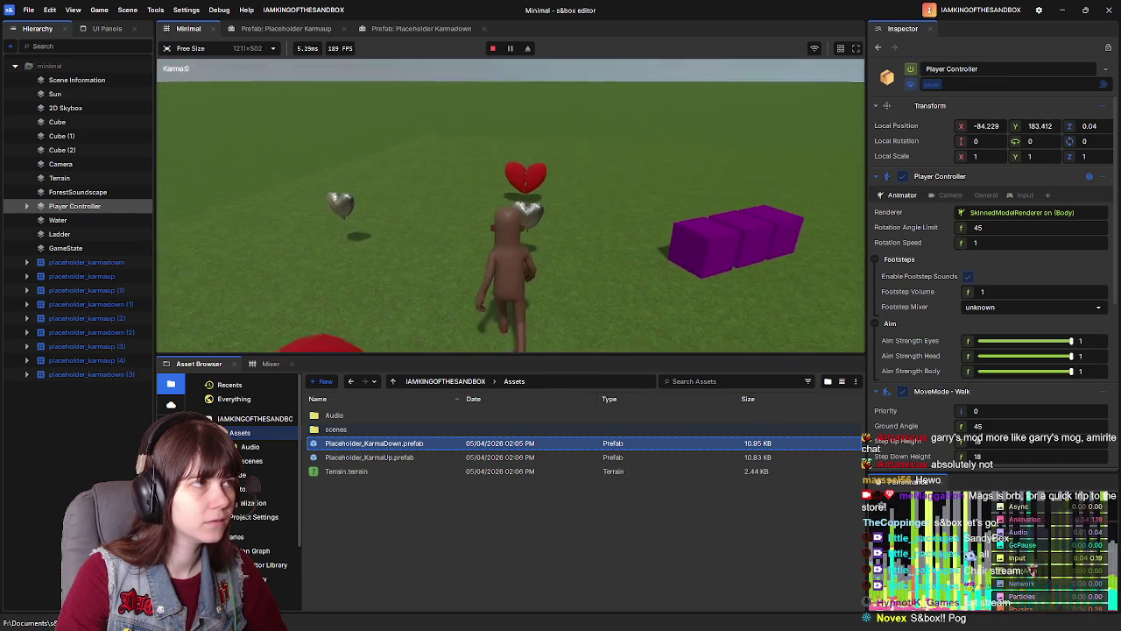
pyautogui.press('w')
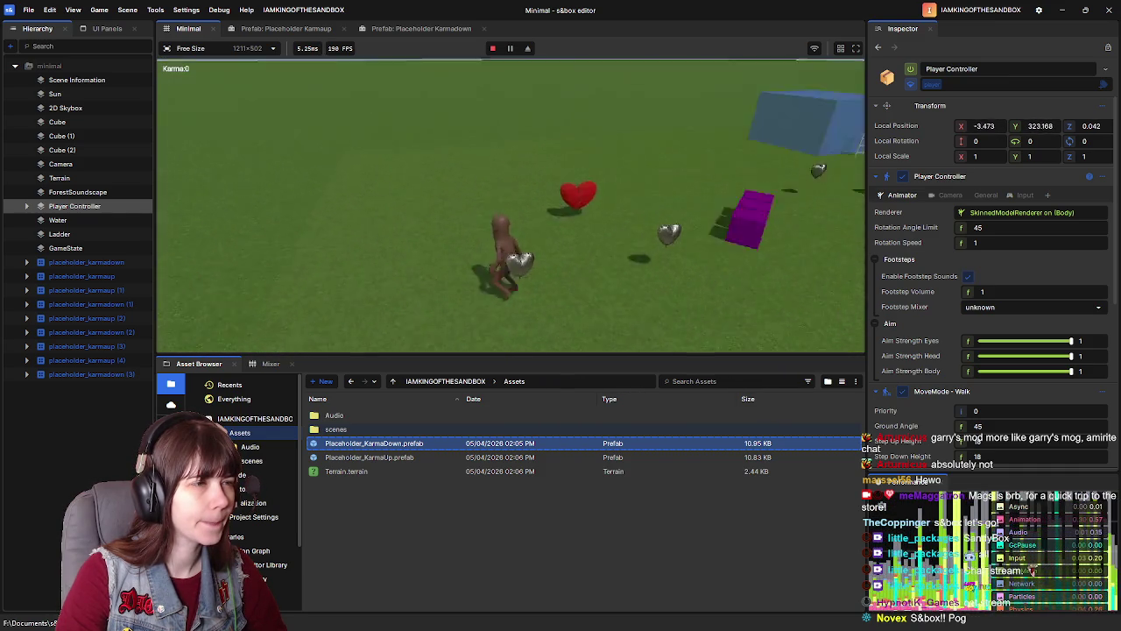
pyautogui.press('w')
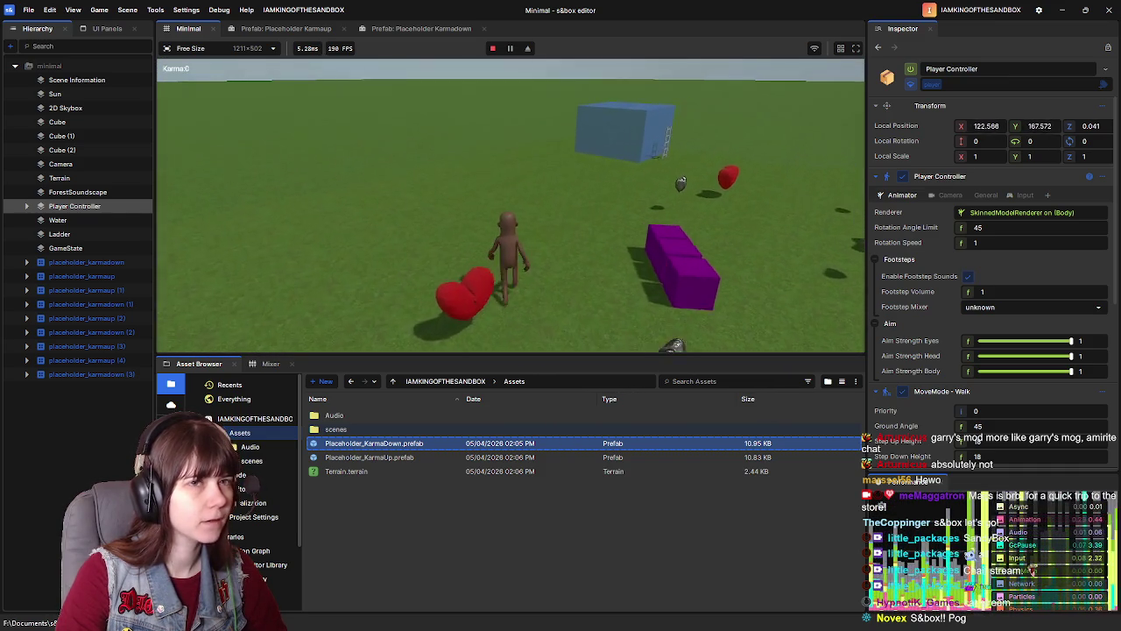
pyautogui.press('Escape')
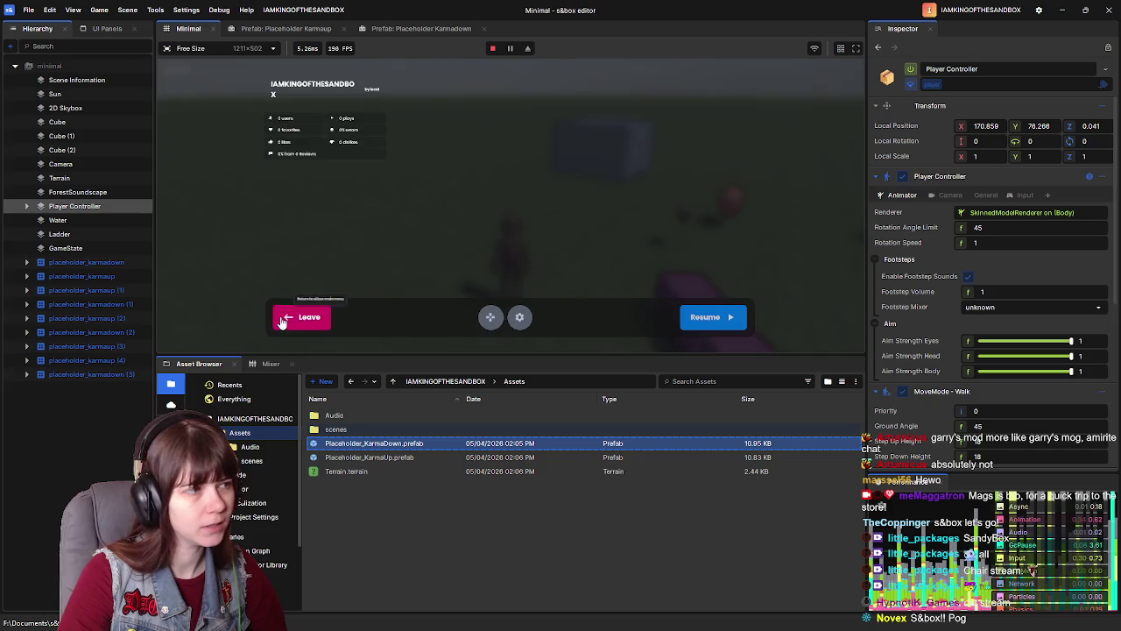
pyautogui.click(302, 316)
pyautogui.click(372, 32)
pyautogui.click(289, 28)
pyautogui.scroll(-2, 920, 379)
pyautogui.scroll(-3, 939, 377)
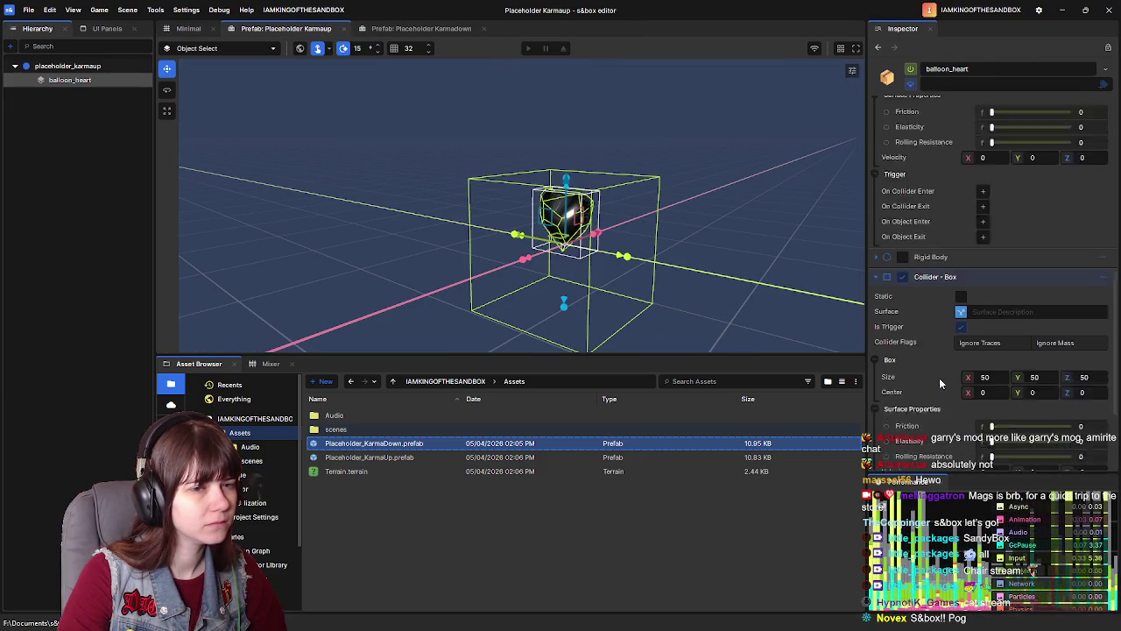
pyautogui.click(1038, 366)
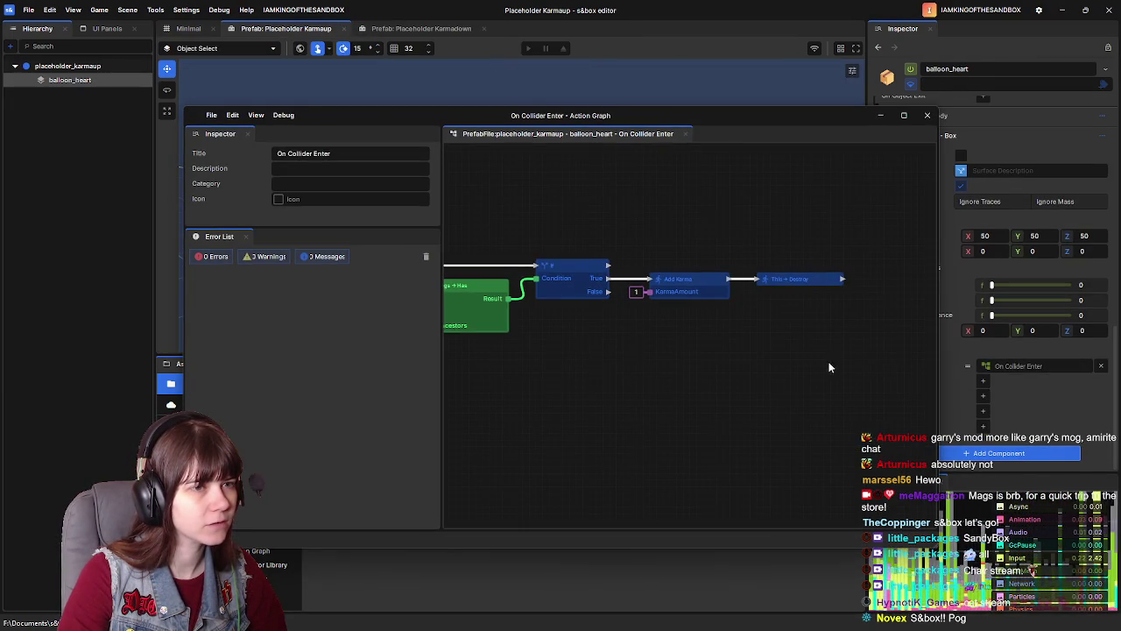
pyautogui.click(748, 276)
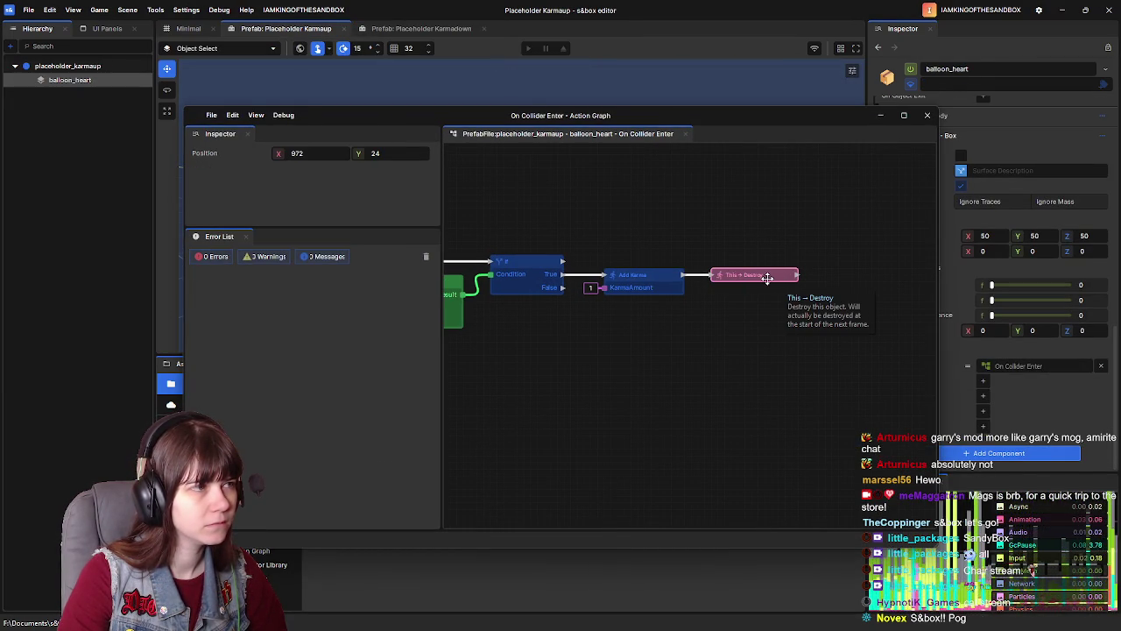
pyautogui.click(764, 329)
pyautogui.moveTo(648, 341); pyautogui.dragTo(723, 336)
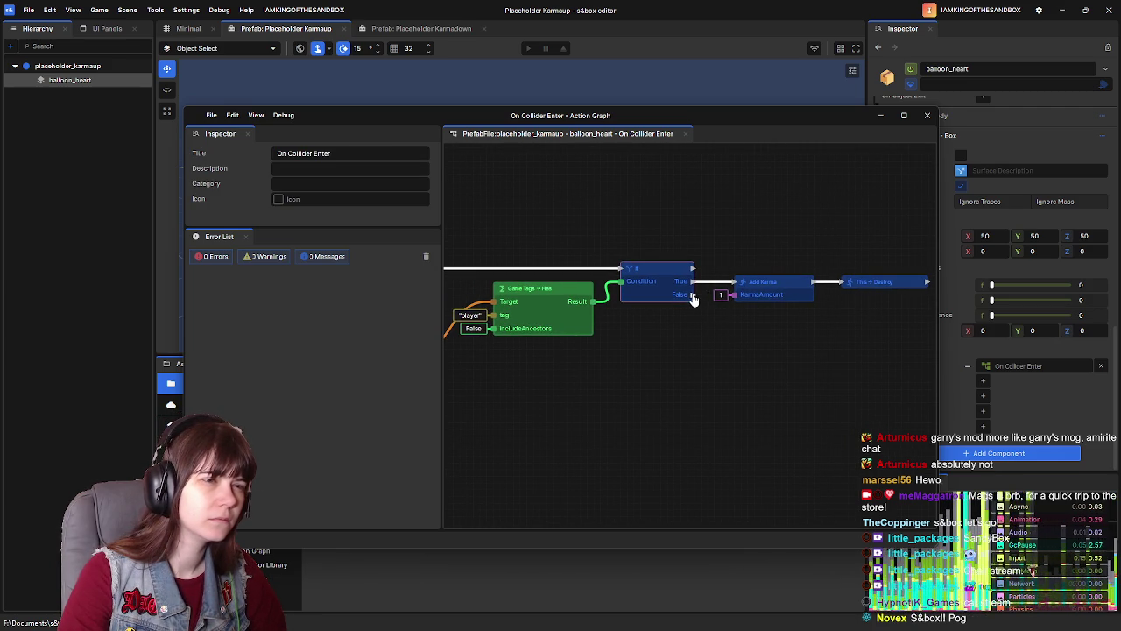
pyautogui.moveTo(598, 361)
pyautogui.mouseDown()
pyautogui.moveTo(820, 354)
pyautogui.moveTo(800, 358)
pyautogui.mouseUp()
pyautogui.click(924, 116)
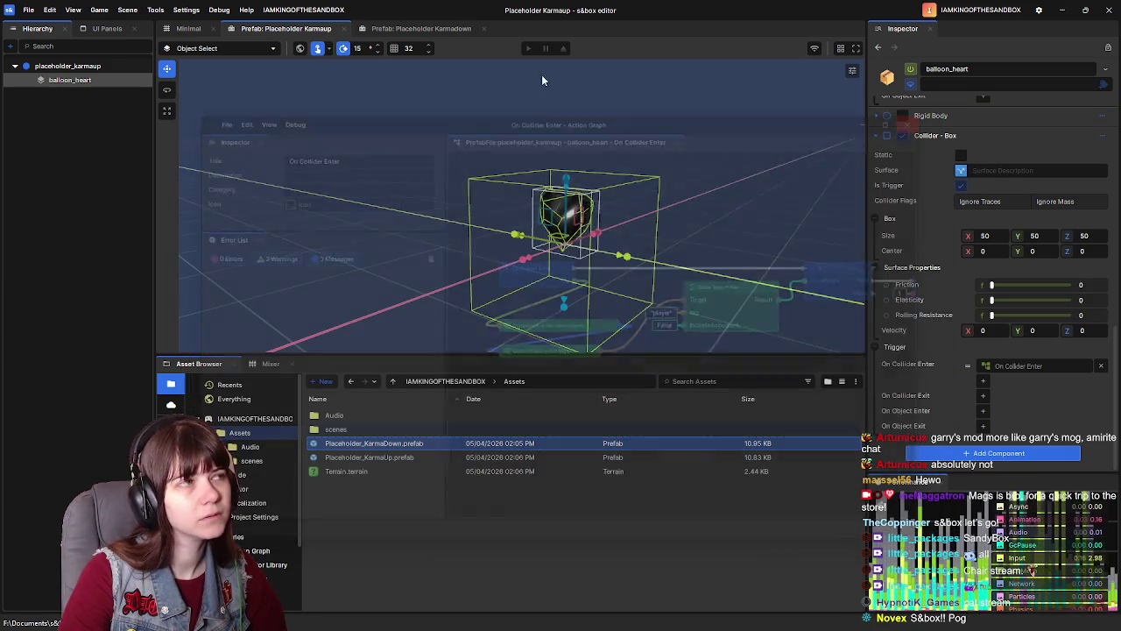
pyautogui.click(187, 28)
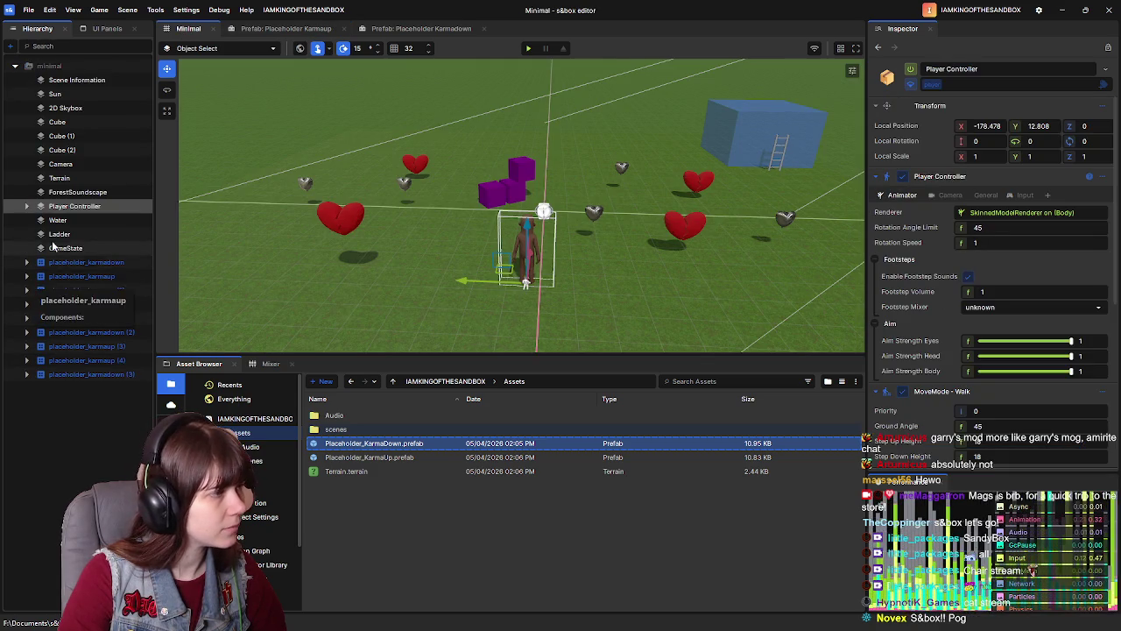
# Step: Expand Player Controller to show its Body child, then check Player Controller's Tags for the player tag
pyautogui.click(26, 206)
pyautogui.click(78, 221)
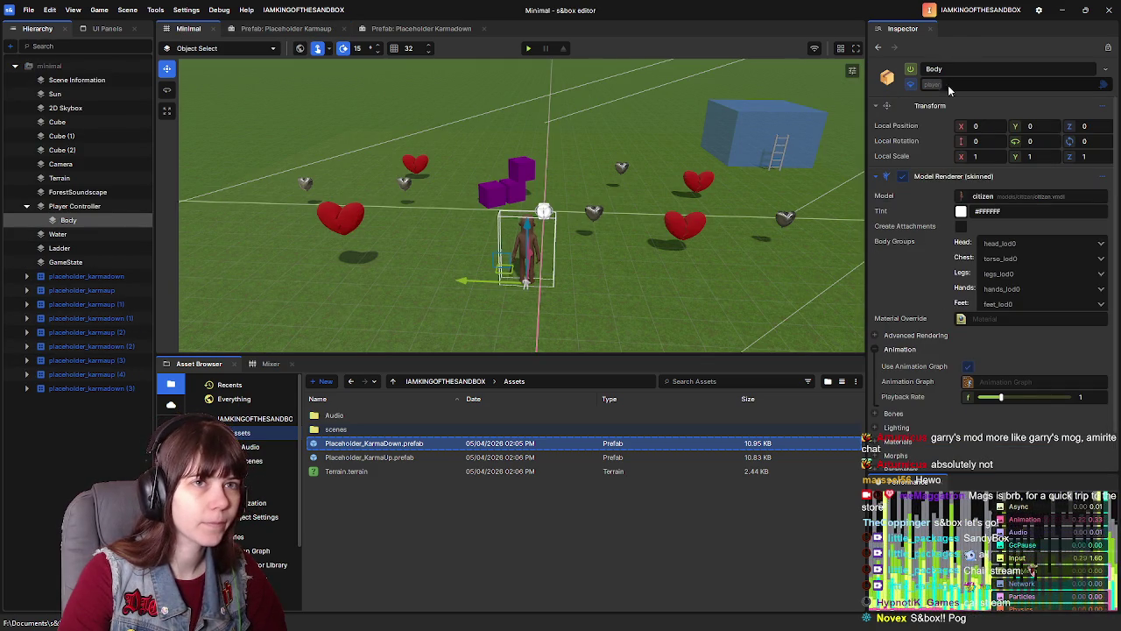
pyautogui.click(108, 212)
pyautogui.click(104, 222)
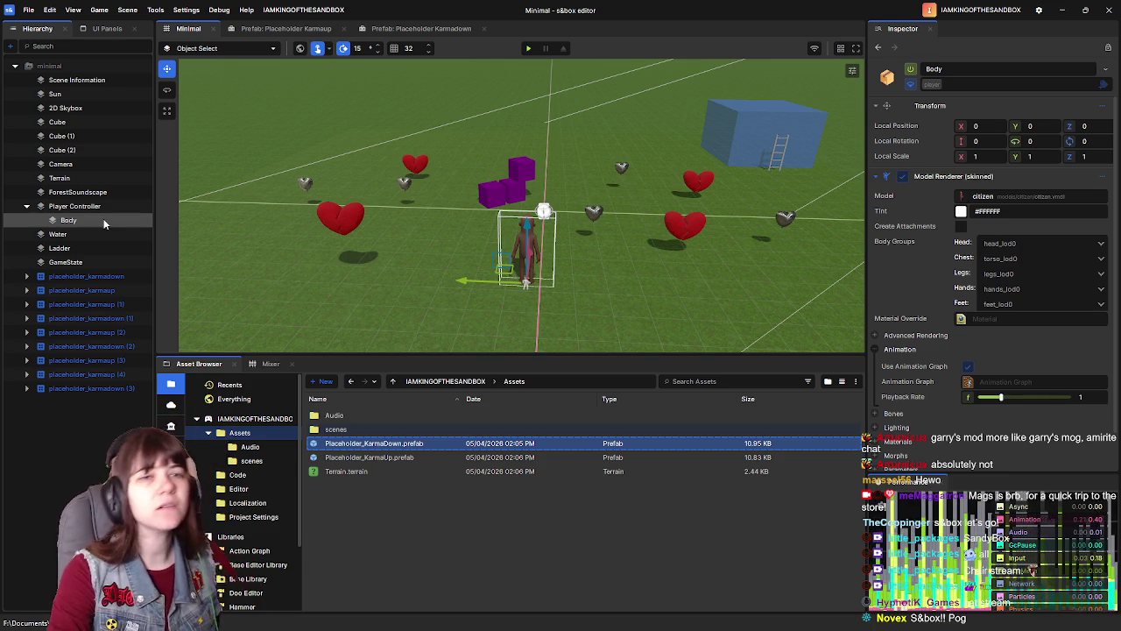
pyautogui.click(103, 207)
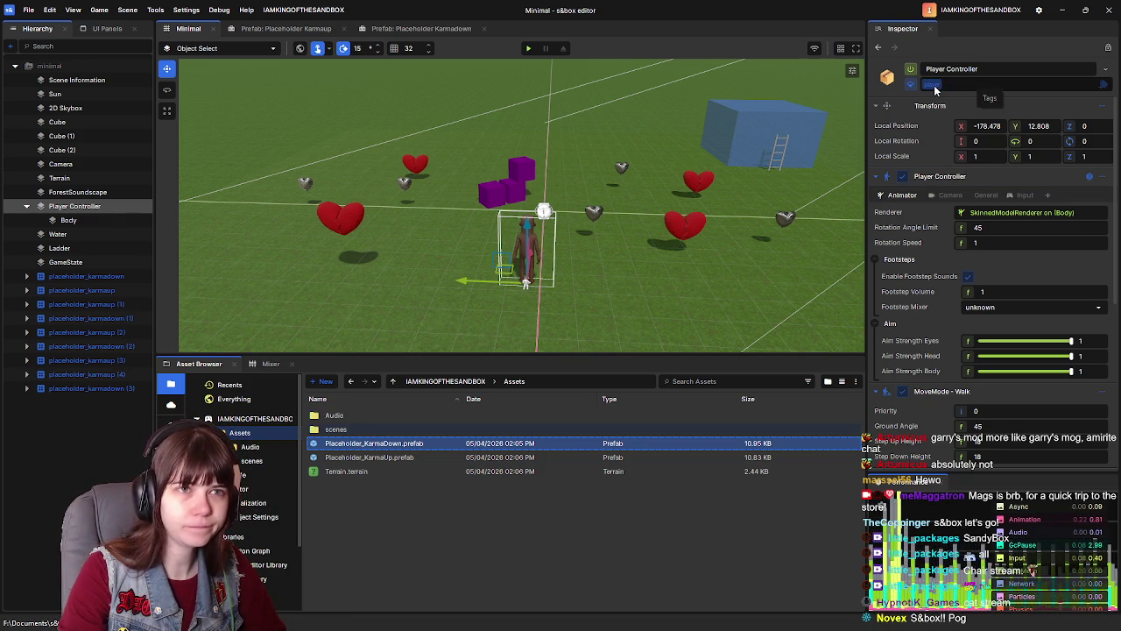
# Step: In the Karmaup On Collider Enter graph, reconnect Get Tags to the Has node's Target input
pyautogui.click(292, 30)
pyautogui.scroll(-10, 941, 339)
pyautogui.click(1042, 367)
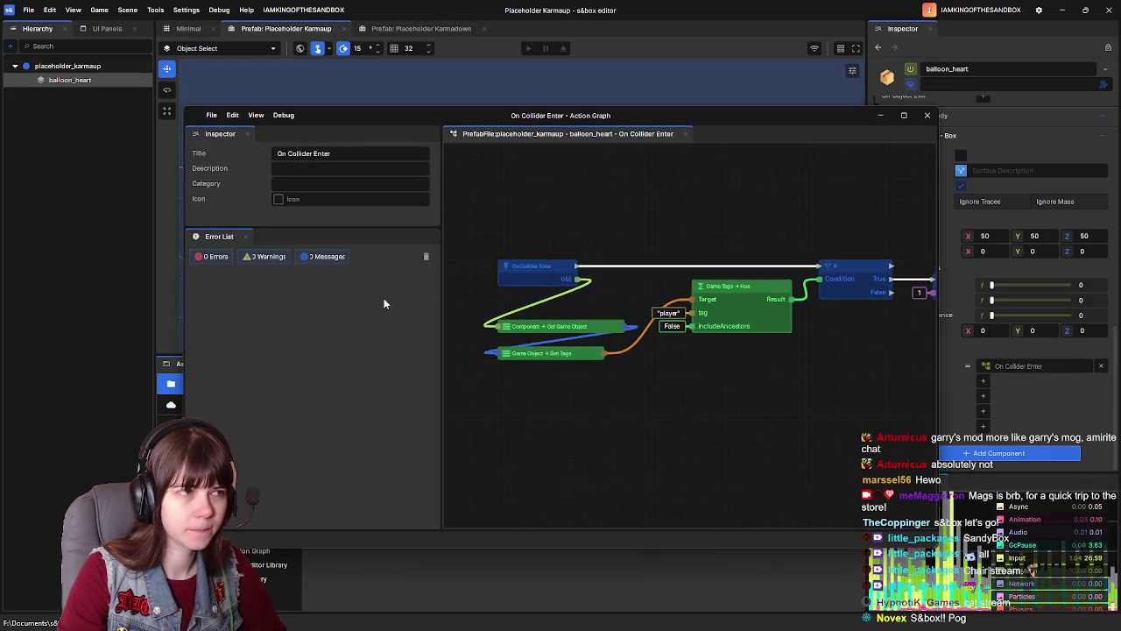
pyautogui.click(565, 355)
pyautogui.click(735, 282)
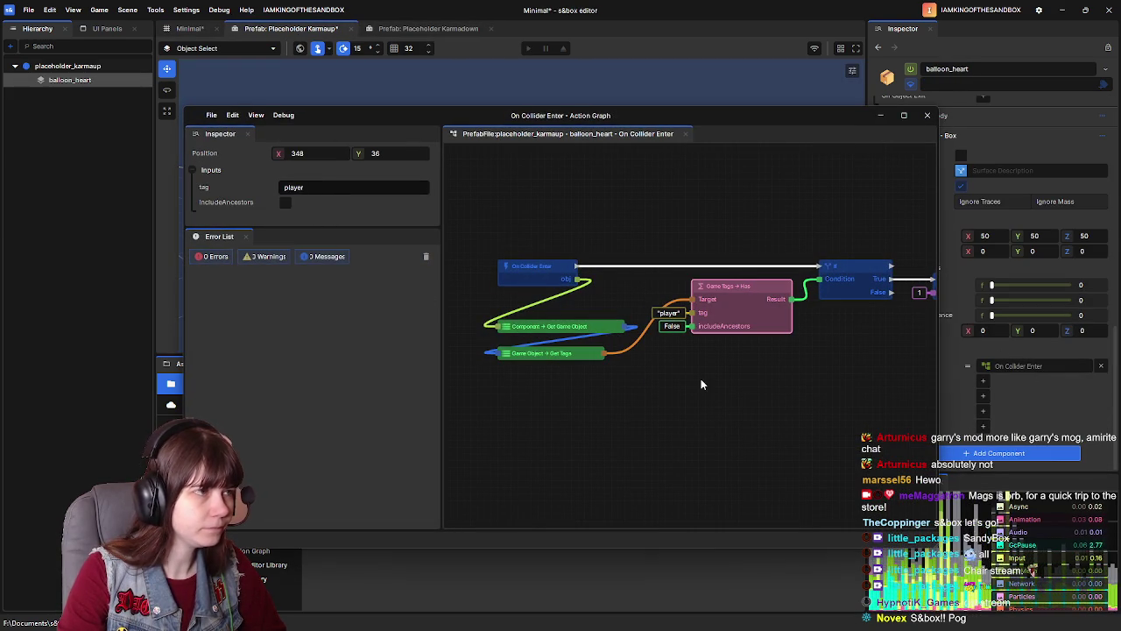
pyautogui.click(701, 380)
pyautogui.moveTo(692, 298); pyautogui.dragTo(733, 295)
pyautogui.rightClick(733, 296)
pyautogui.press('Escape')
pyautogui.moveTo(604, 353)
pyautogui.mouseDown()
pyautogui.moveTo(609, 368)
pyautogui.moveTo(693, 298)
pyautogui.mouseUp()
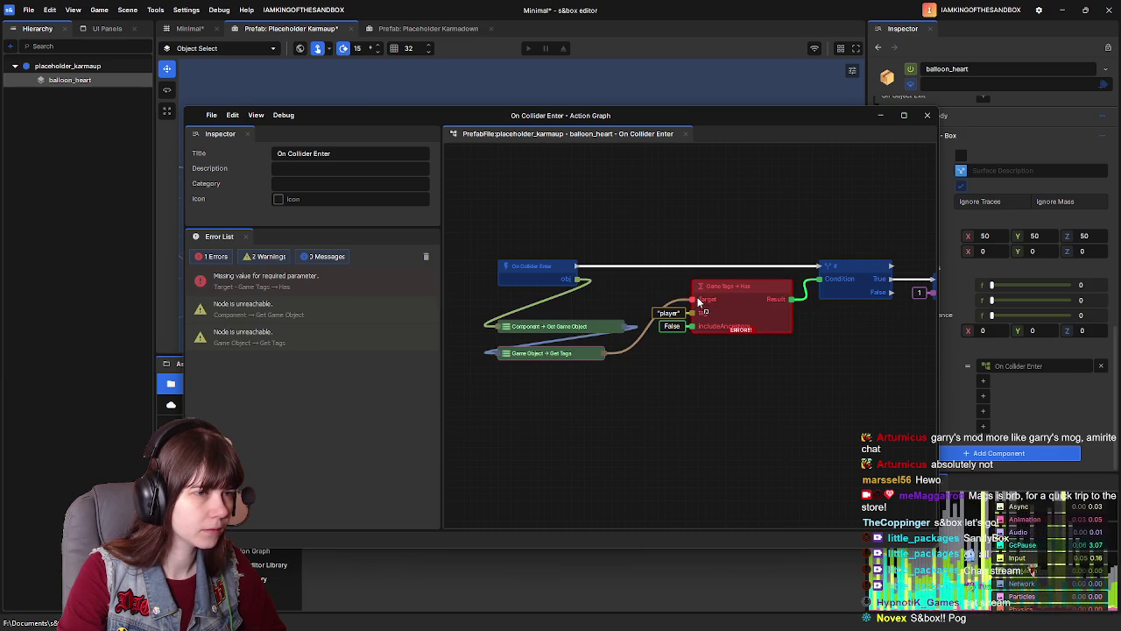
# Step: Turn on IncludeAncestors for the Has node, close the graph and switch to the Karmadown prefab
pyautogui.click(755, 284)
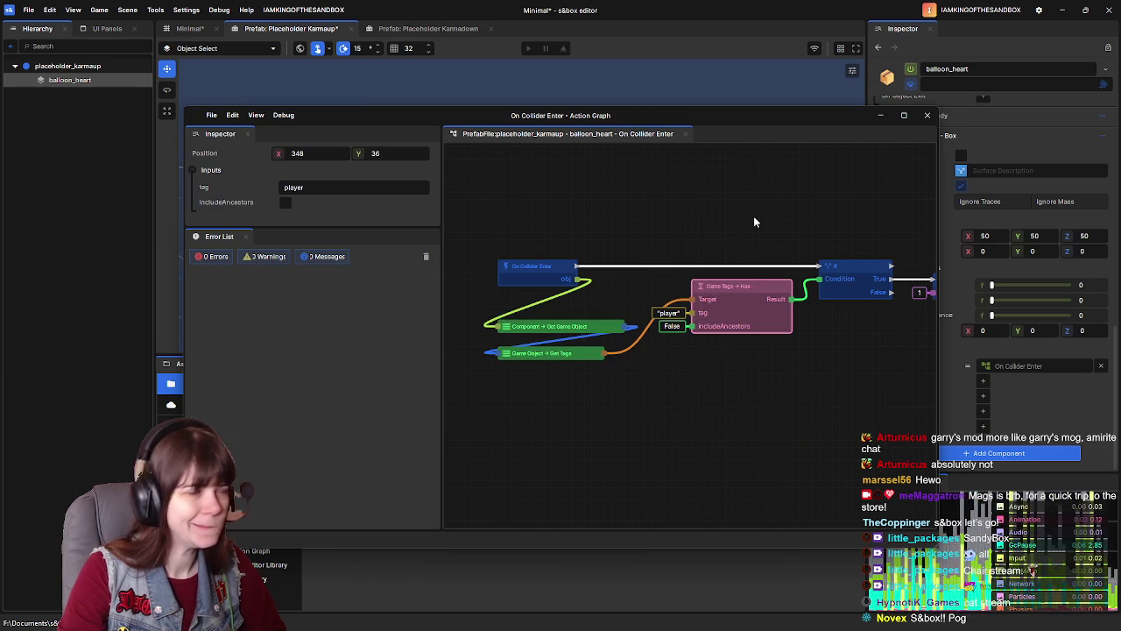
pyautogui.moveTo(774, 221); pyautogui.dragTo(735, 226)
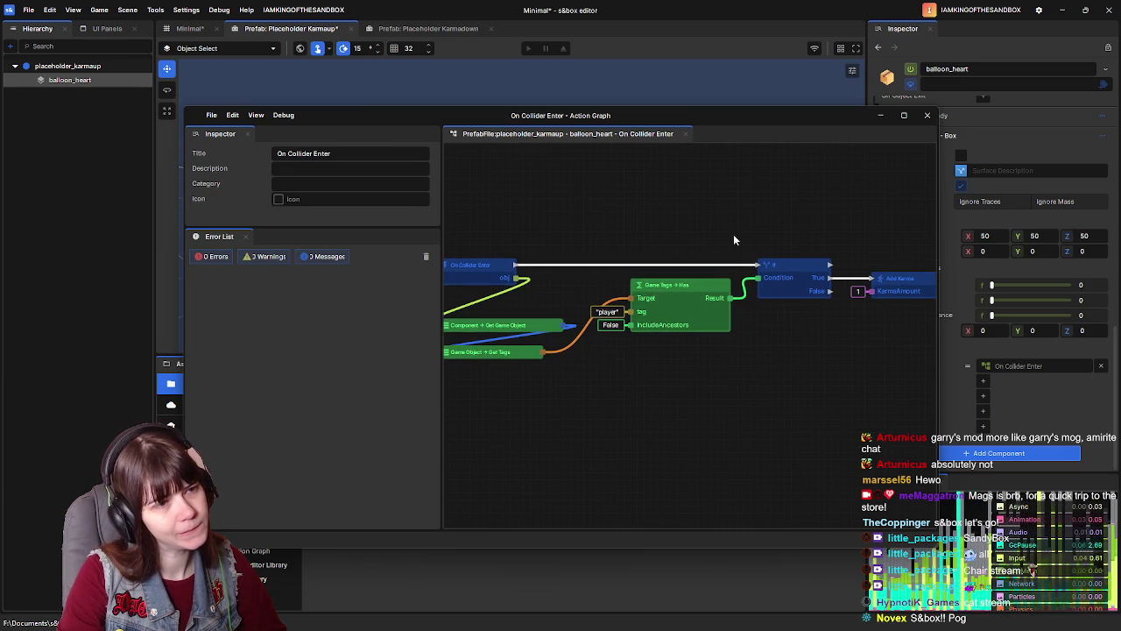
pyautogui.click(287, 204)
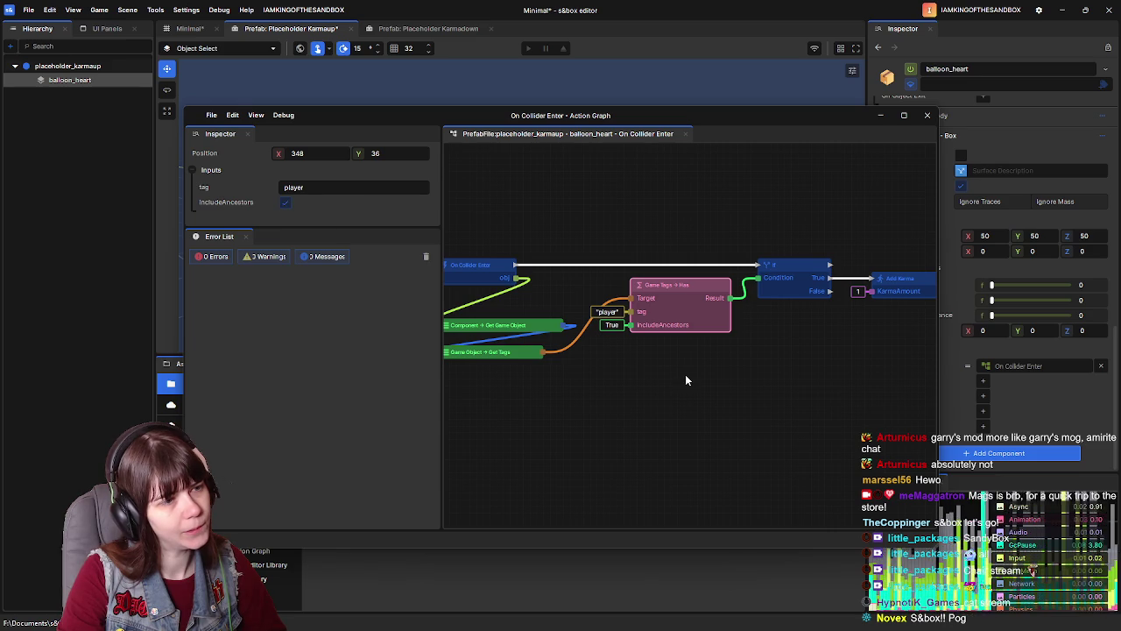
pyautogui.click(618, 236)
pyautogui.moveTo(618, 236); pyautogui.dragTo(597, 240)
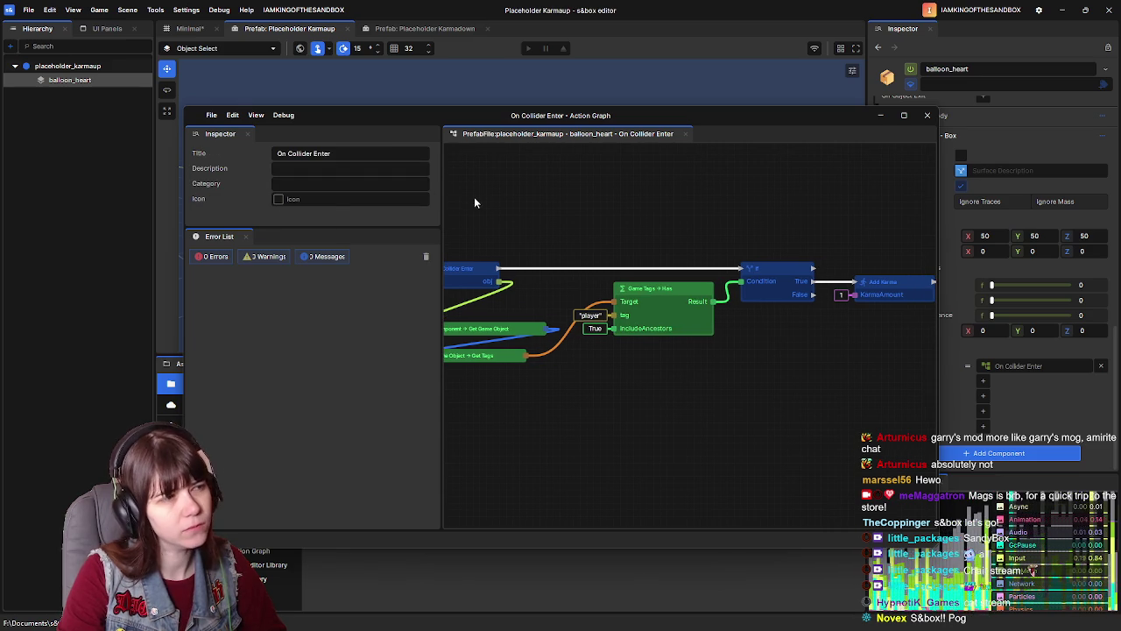
pyautogui.click(926, 115)
pyautogui.click(438, 30)
pyautogui.scroll(-8, 1001, 344)
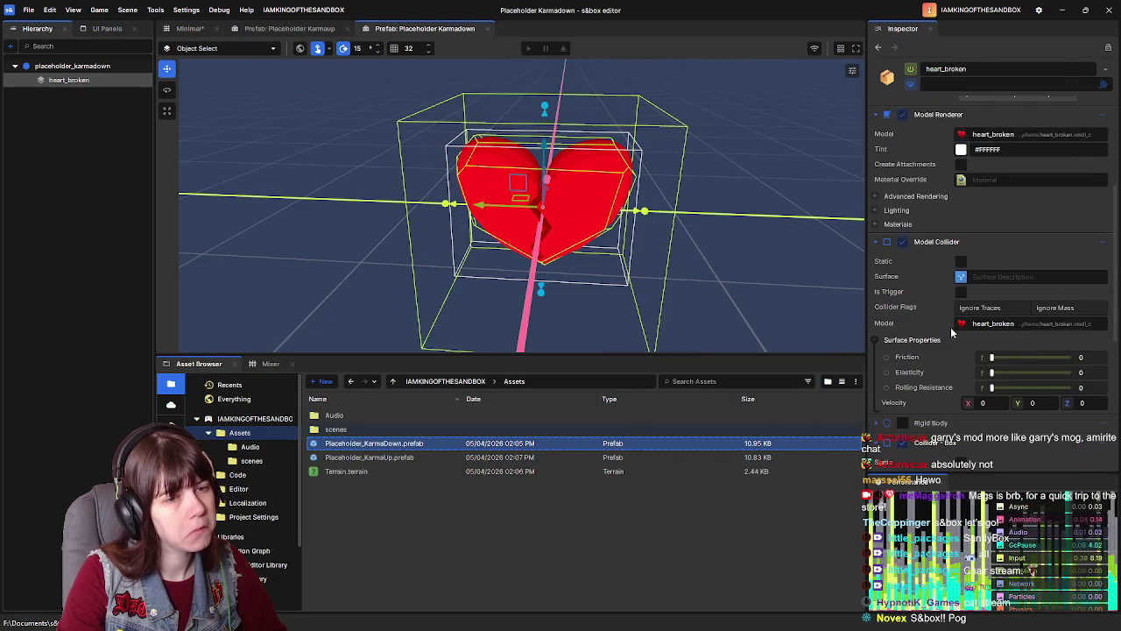
# Step: Tick IncludeAncestors on the Karmadown graph's Game Tags Has node, close the graph, and return to Minimal
pyautogui.click(1016, 365)
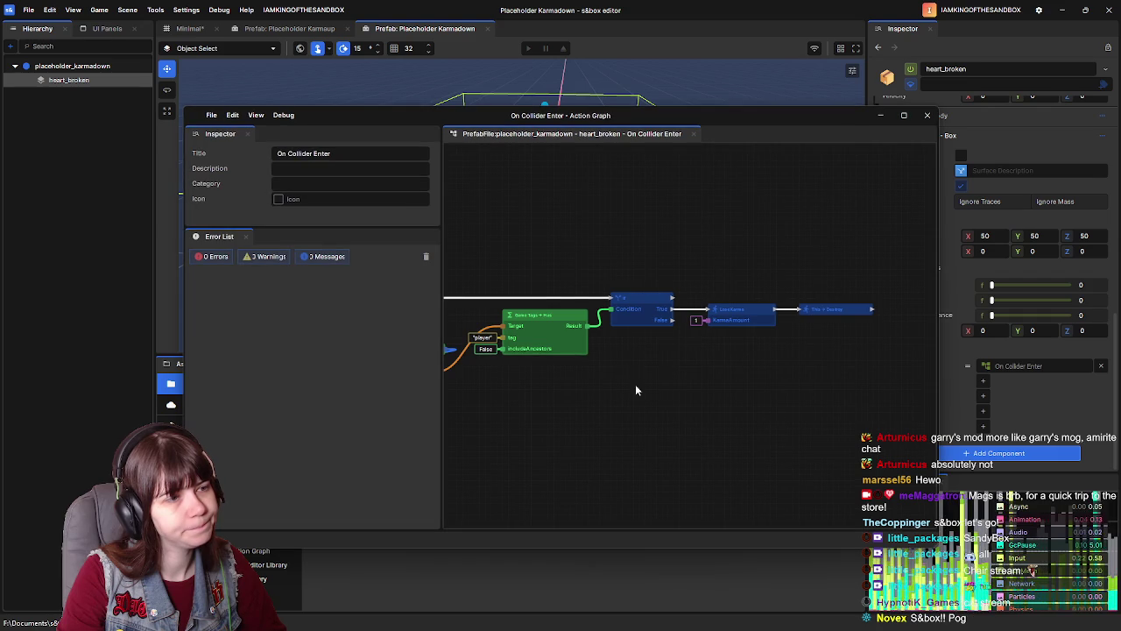
pyautogui.click(537, 313)
pyautogui.click(285, 203)
pyautogui.click(571, 203)
pyautogui.moveTo(571, 203)
pyautogui.mouseDown()
pyautogui.moveTo(622, 255)
pyautogui.moveTo(671, 247)
pyautogui.mouseUp()
pyautogui.click(659, 304)
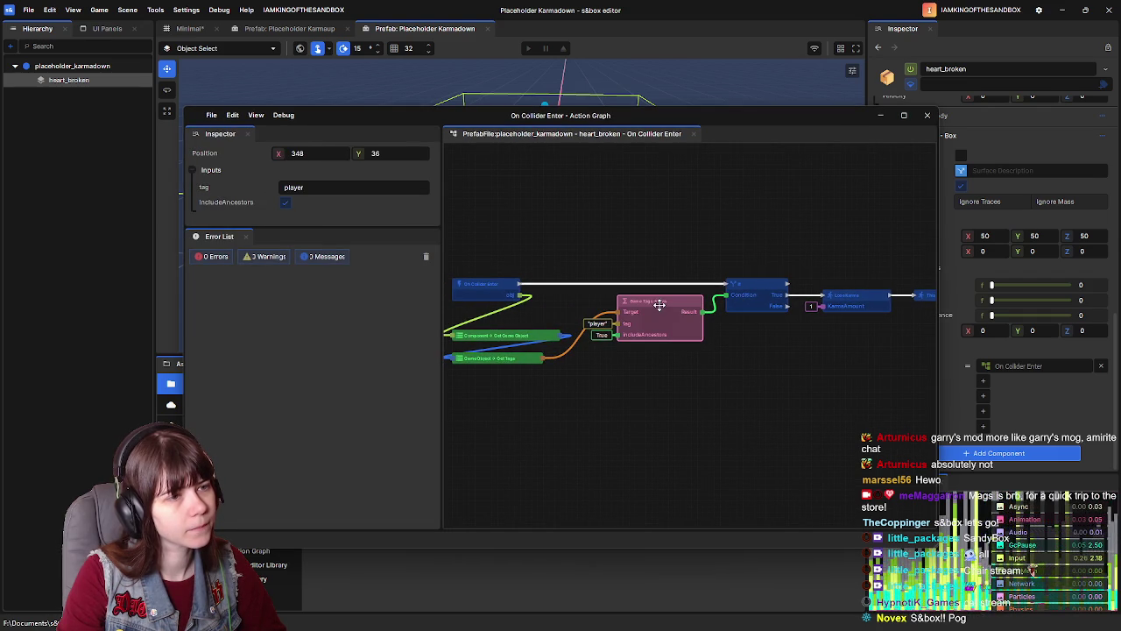
pyautogui.click(613, 208)
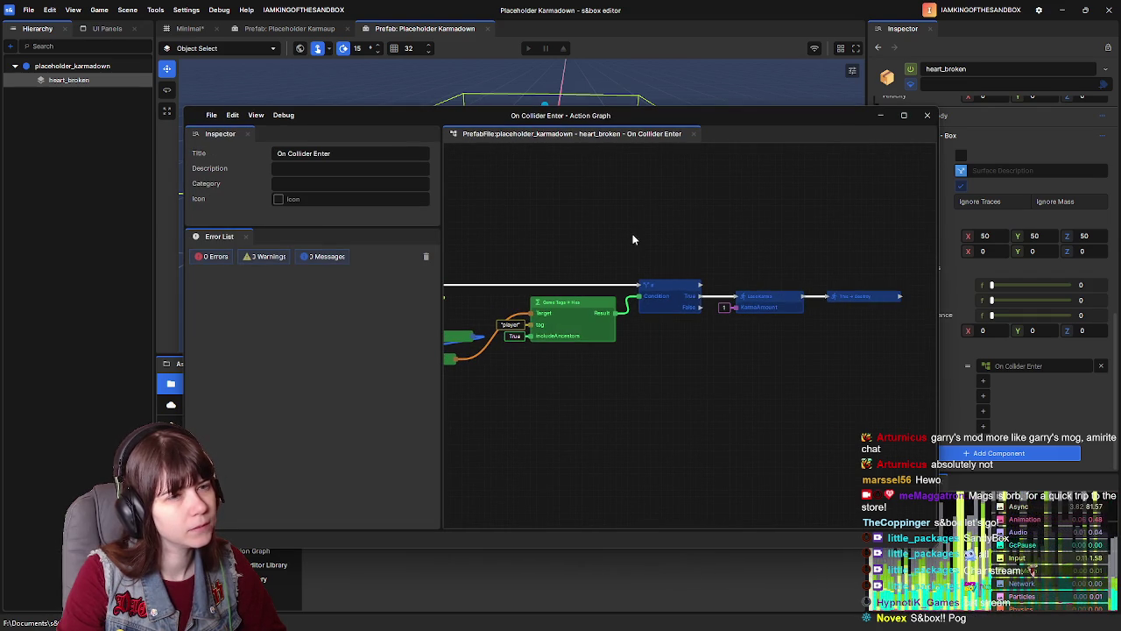
pyautogui.click(929, 117)
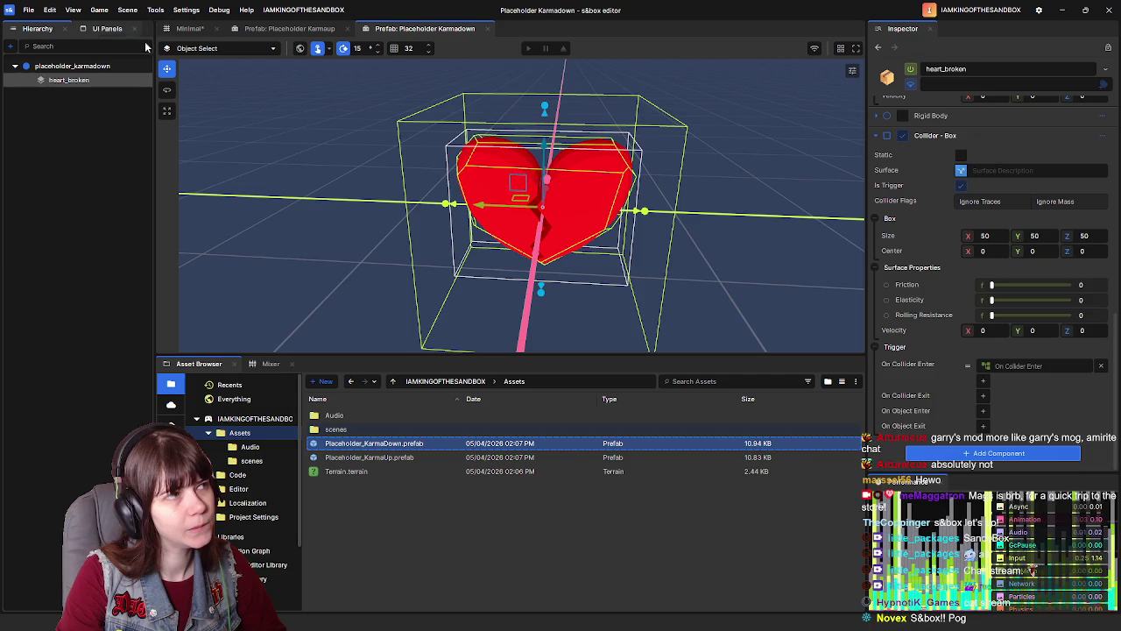
pyautogui.click(190, 28)
# Step: Save the scene, play-test walking into hearts until Karma reads 7, then leave play mode
pyautogui.hotkey('ctrl', 's')
pyautogui.press('F5')
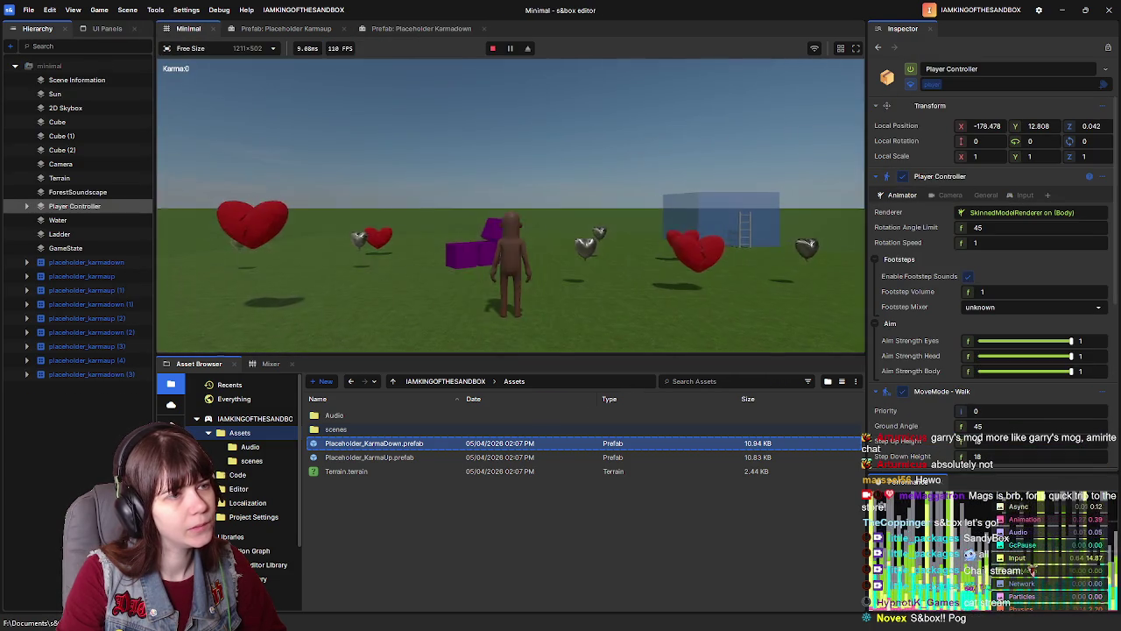
pyautogui.press('w')
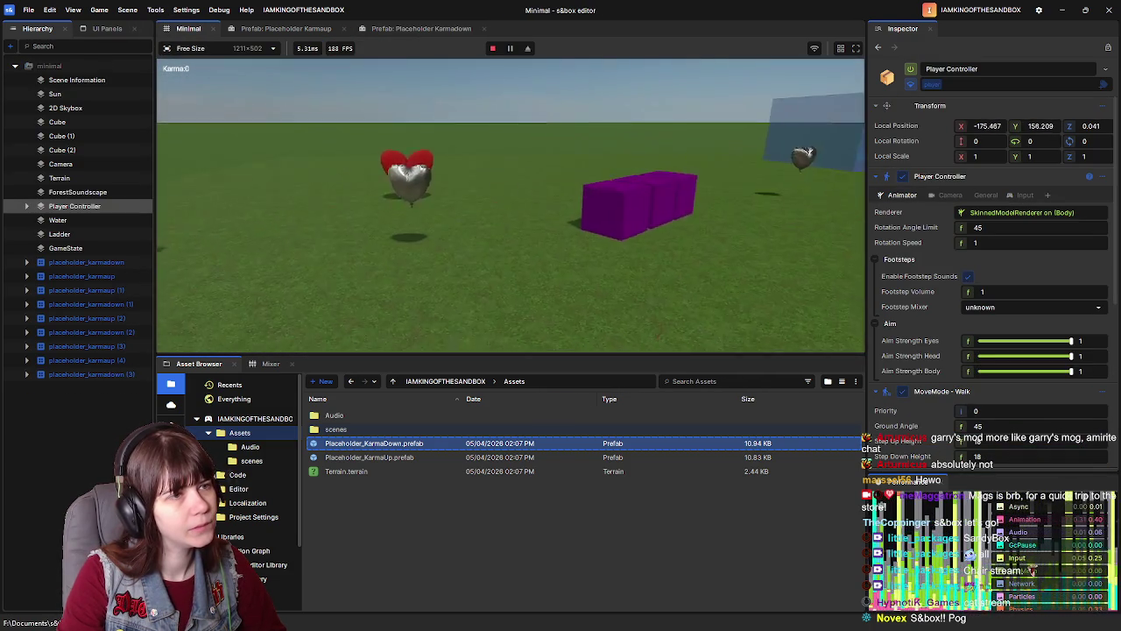
pyautogui.press('w')
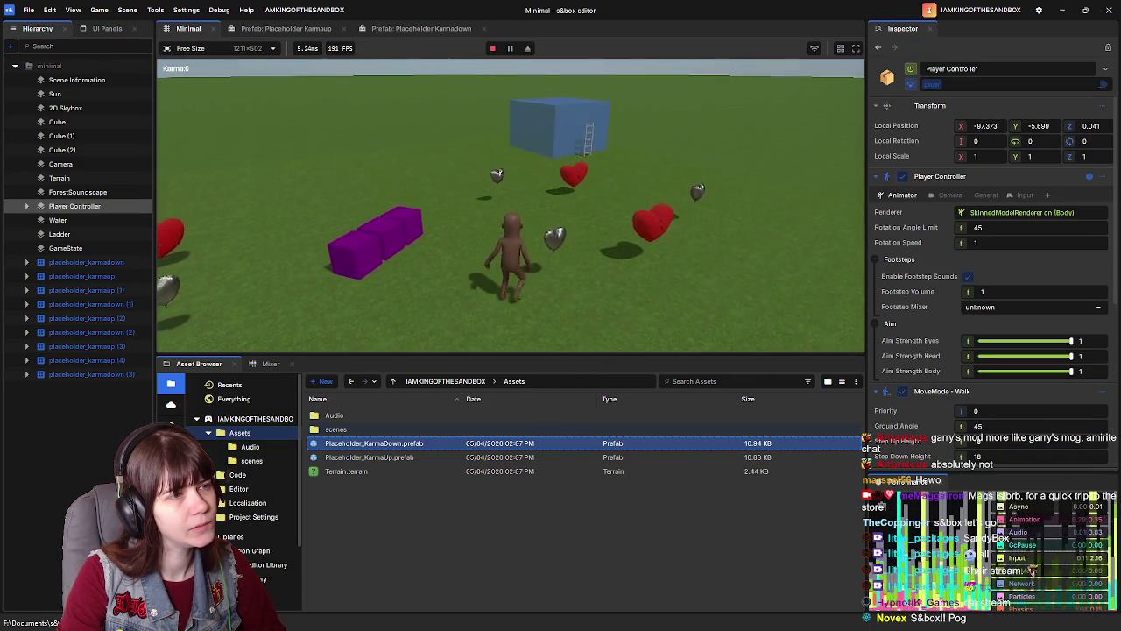
pyautogui.press('w')
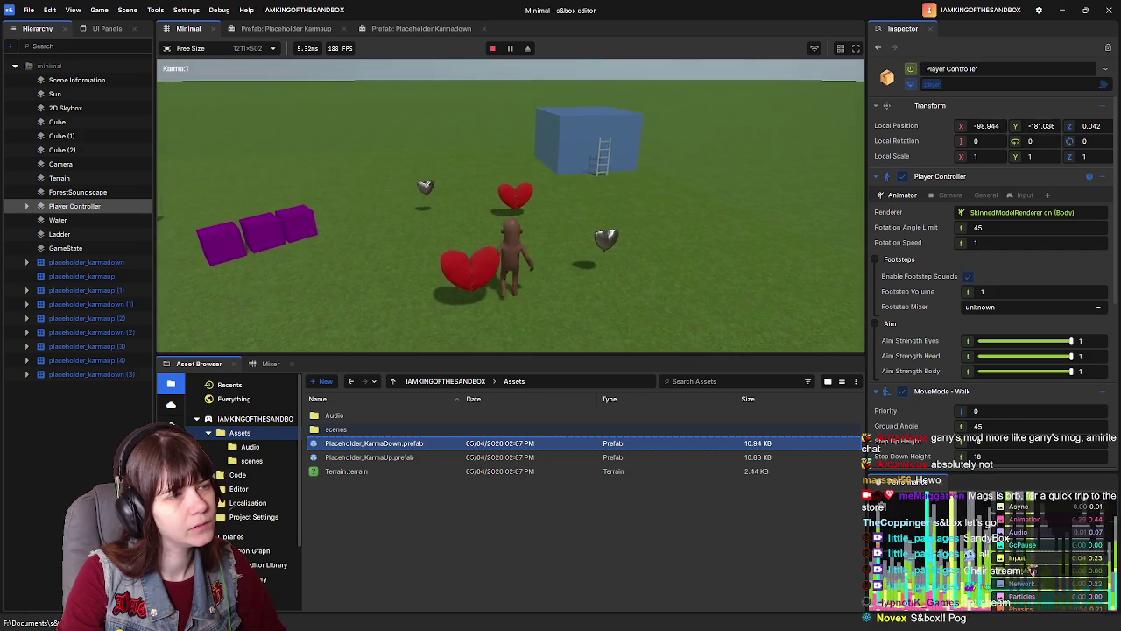
pyautogui.press('w')
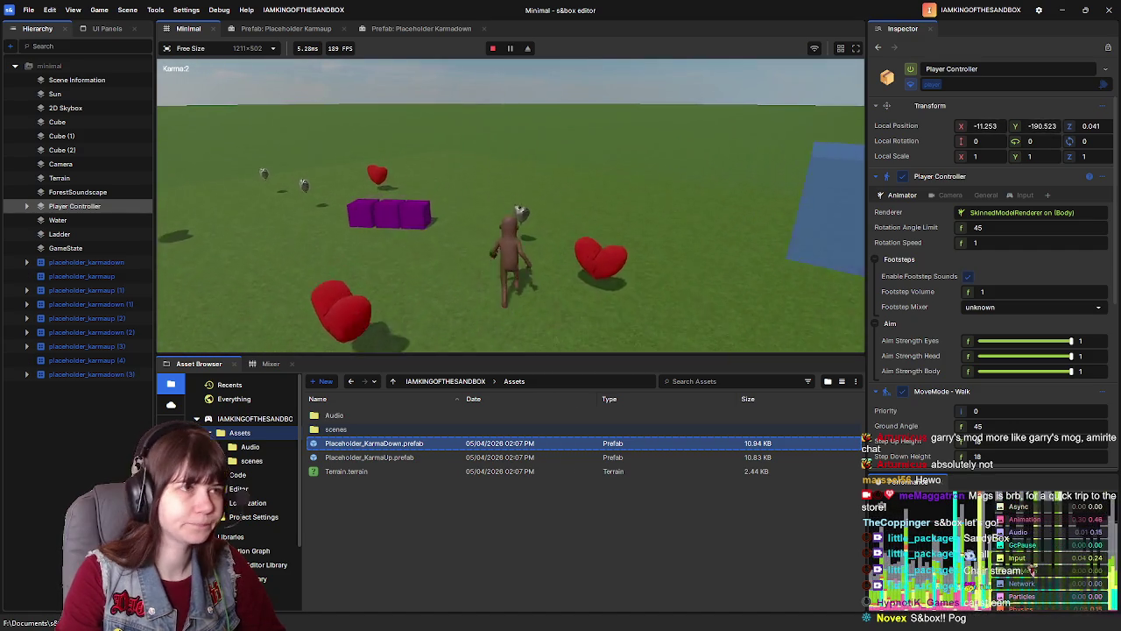
pyautogui.press('w')
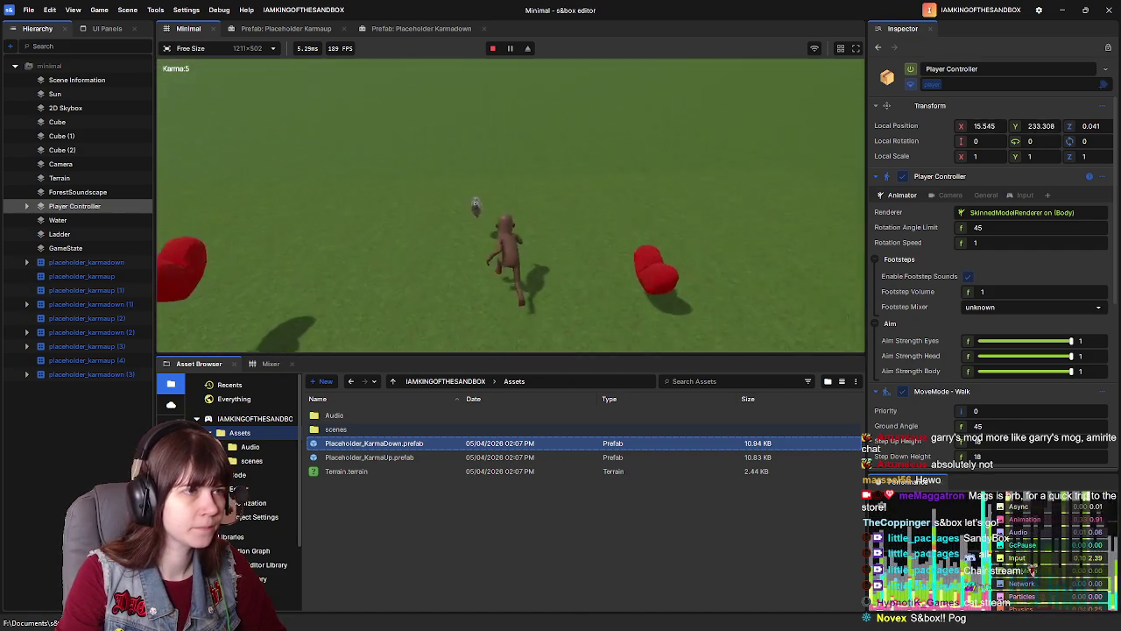
pyautogui.press('w')
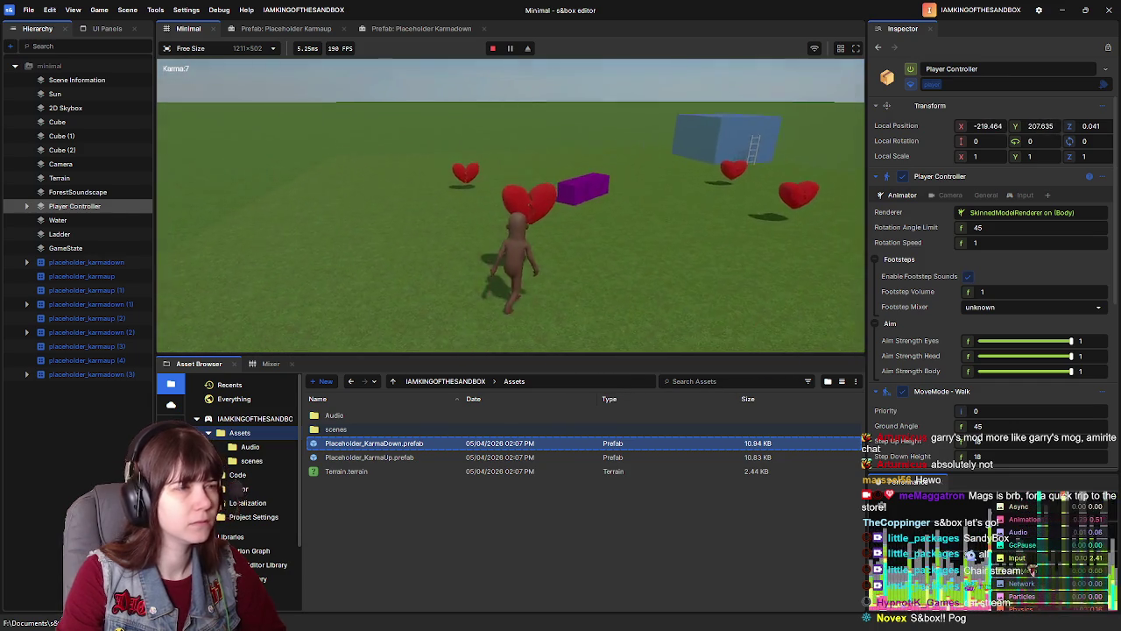
pyautogui.press('Escape')
pyautogui.click(311, 311)
# Step: Inspect the Karmadown On Collider Enter graph's Has, If and Destroy nodes, then close it
pyautogui.click(403, 28)
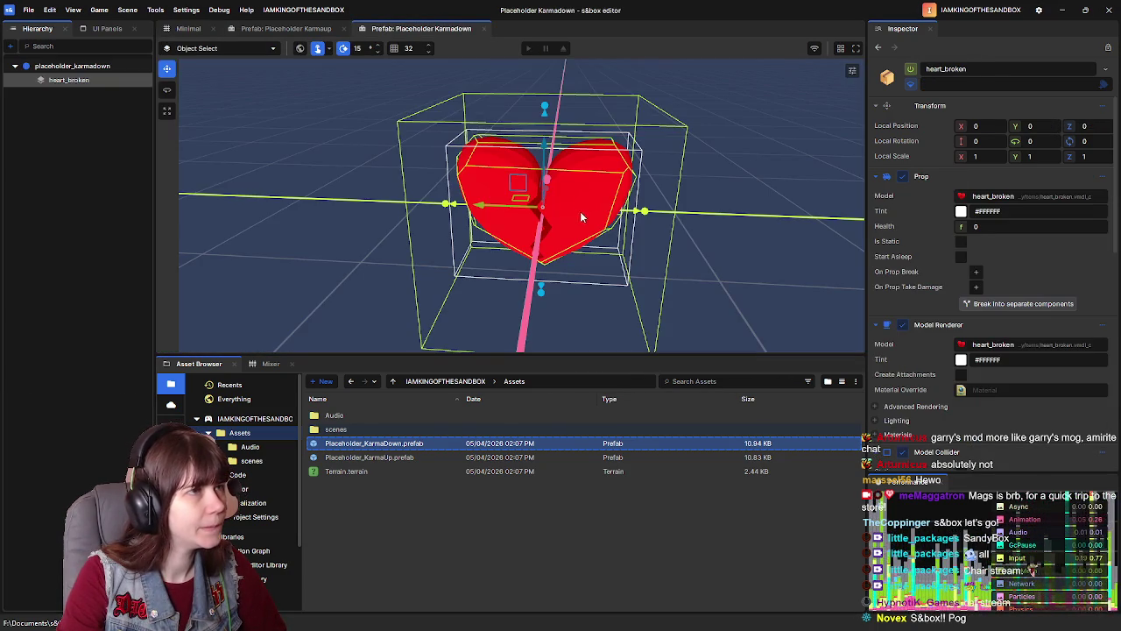
pyautogui.scroll(-5, 958, 377)
pyautogui.click(1014, 367)
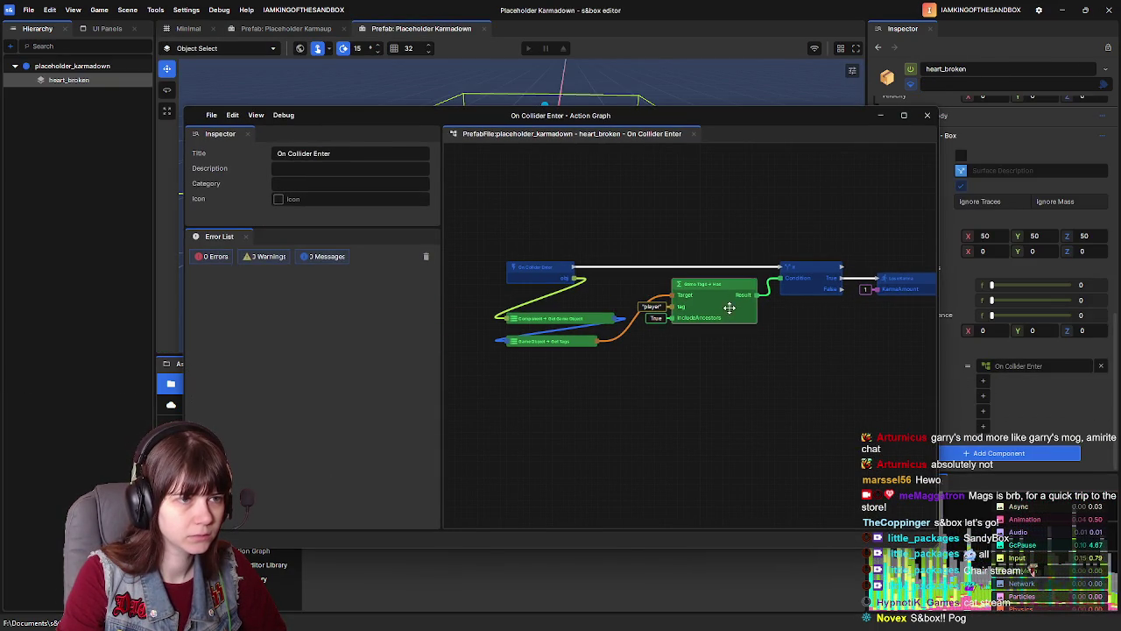
pyautogui.click(730, 303)
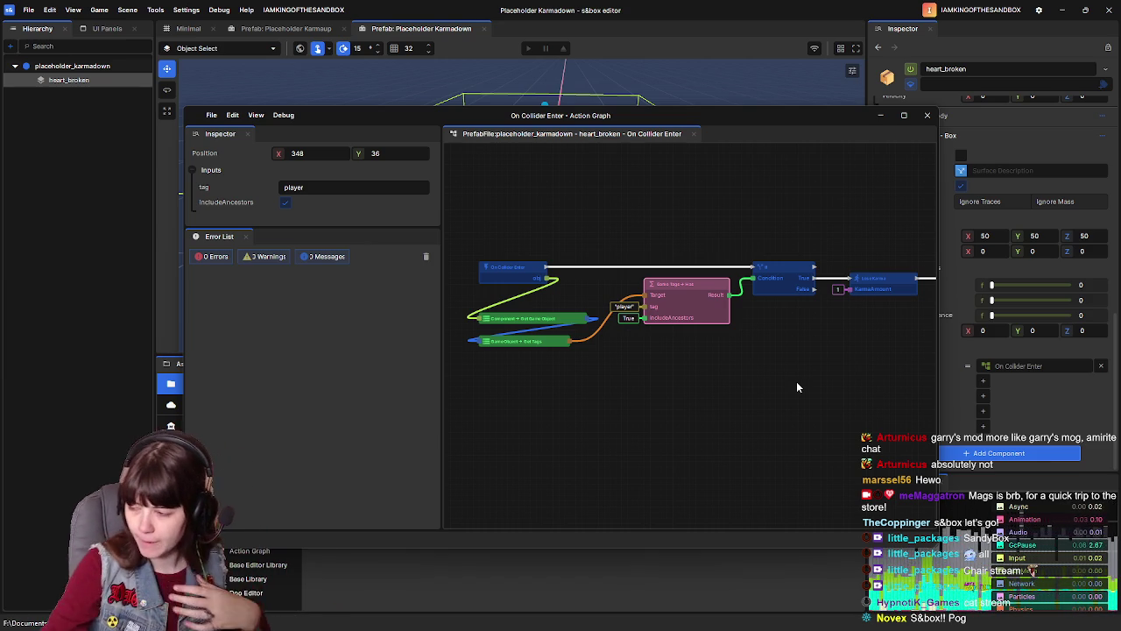
pyautogui.moveTo(800, 370)
pyautogui.mouseDown()
pyautogui.moveTo(662, 376)
pyautogui.moveTo(751, 364)
pyautogui.mouseUp()
pyautogui.click(814, 302)
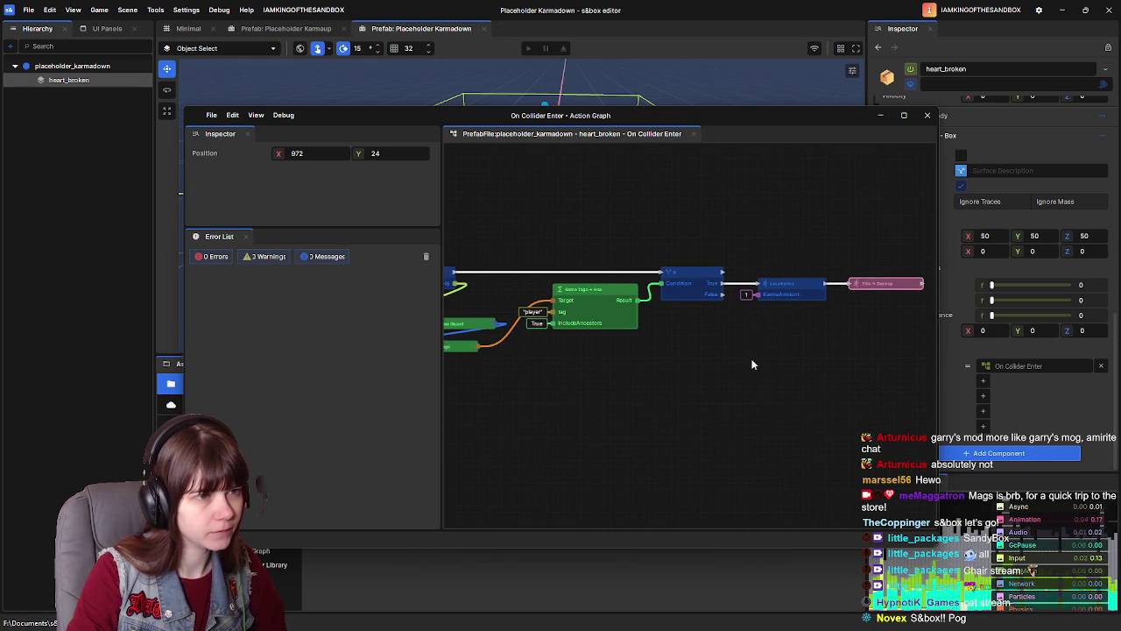
pyautogui.moveTo(673, 375); pyautogui.dragTo(726, 376)
pyautogui.click(753, 302)
pyautogui.moveTo(674, 352); pyautogui.dragTo(759, 355)
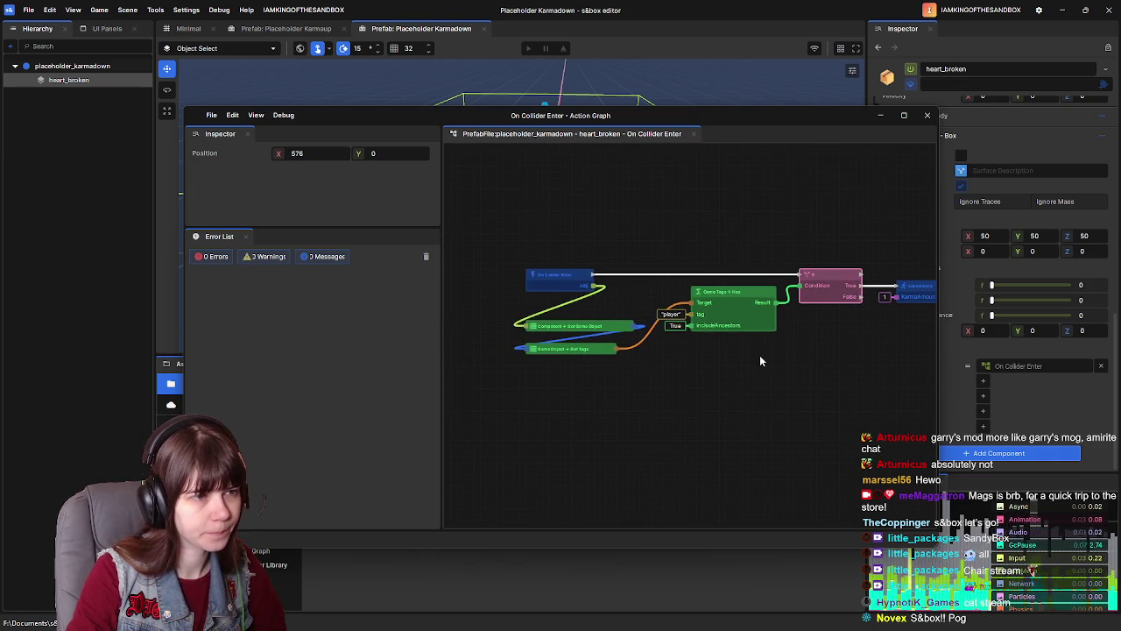
pyautogui.click(738, 296)
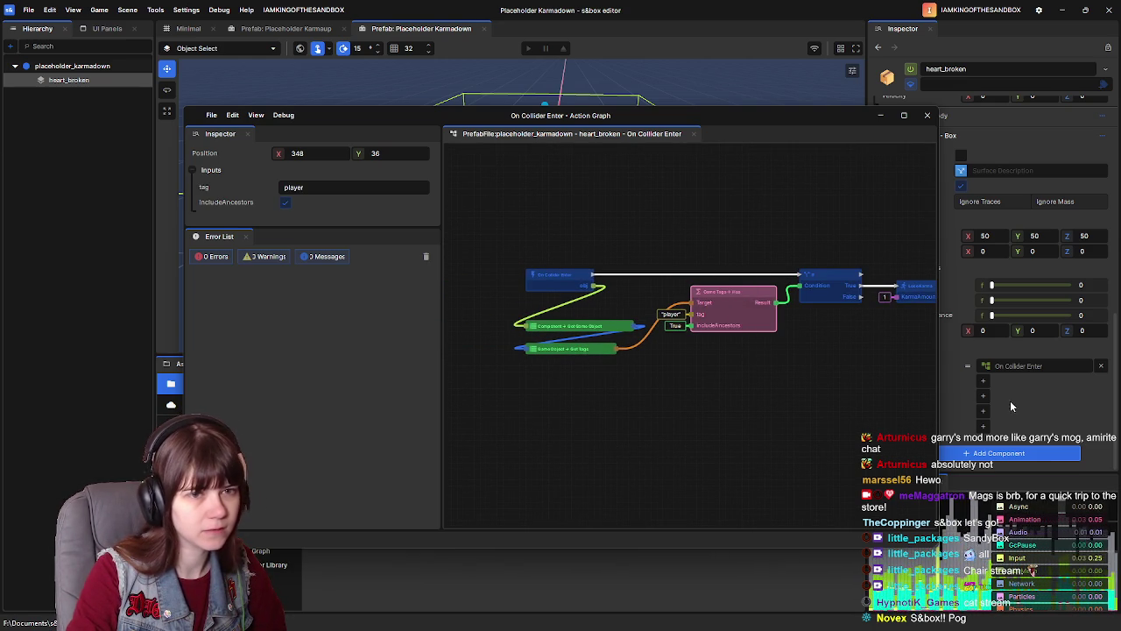
pyautogui.scroll(2, 996, 352)
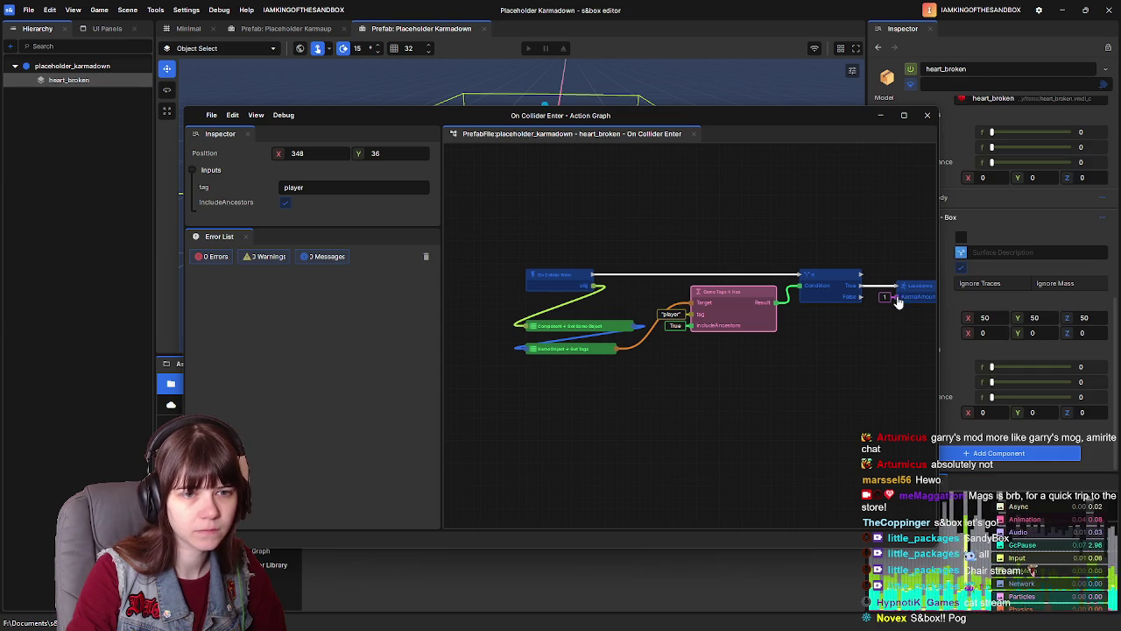
pyautogui.click(928, 115)
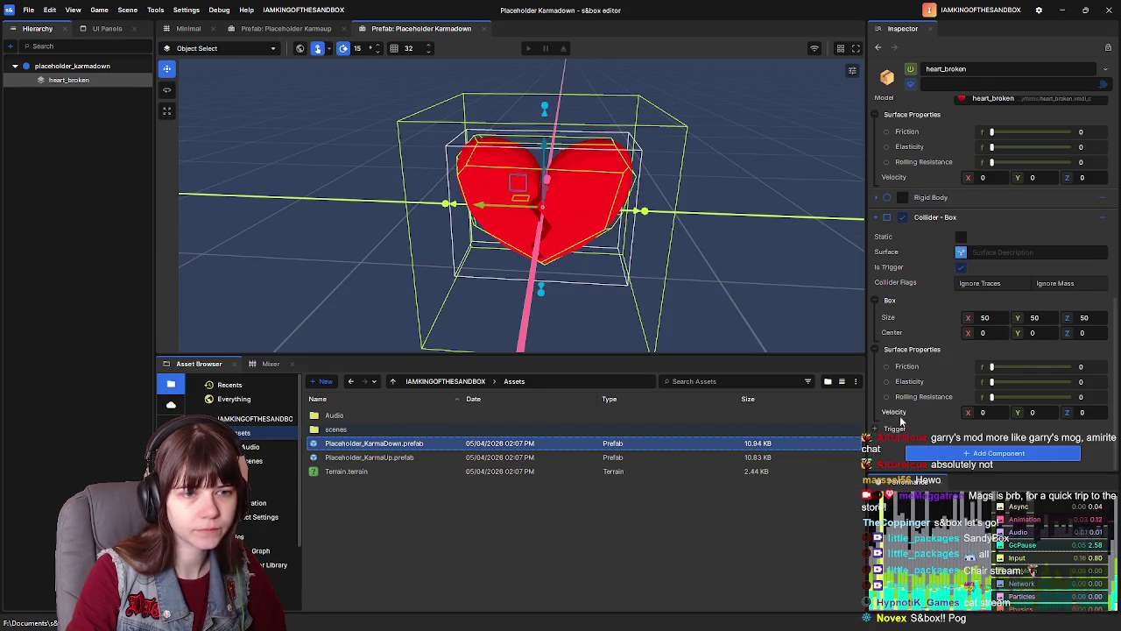
# Step: Return to the Minimal scene and start a fresh play-test
pyautogui.scroll(-2, 911, 402)
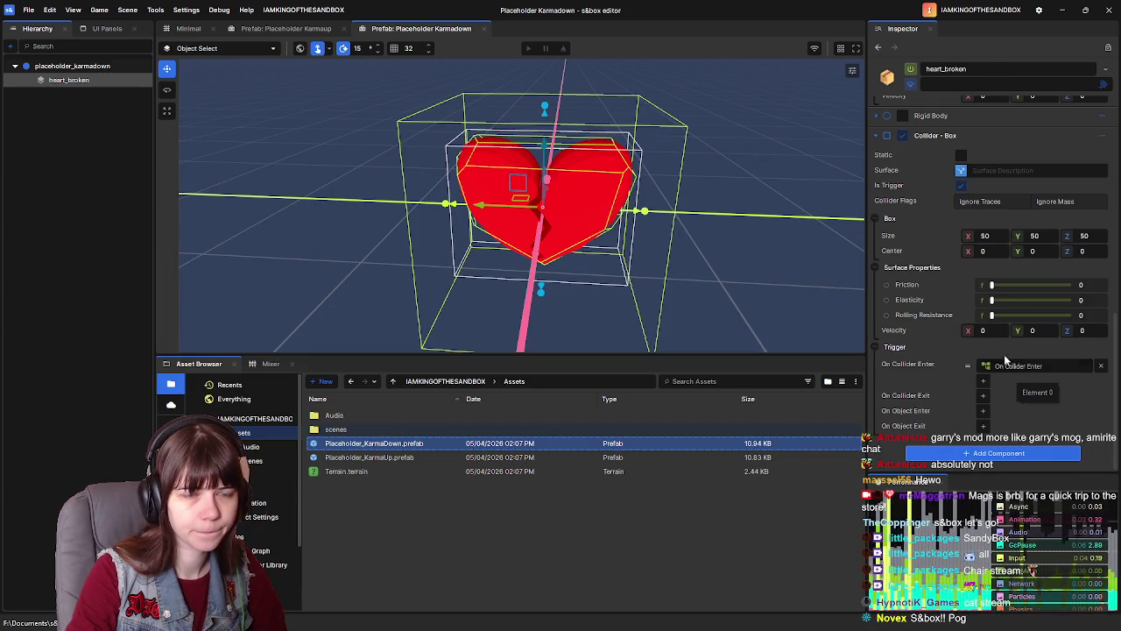
pyautogui.scroll(3, 998, 341)
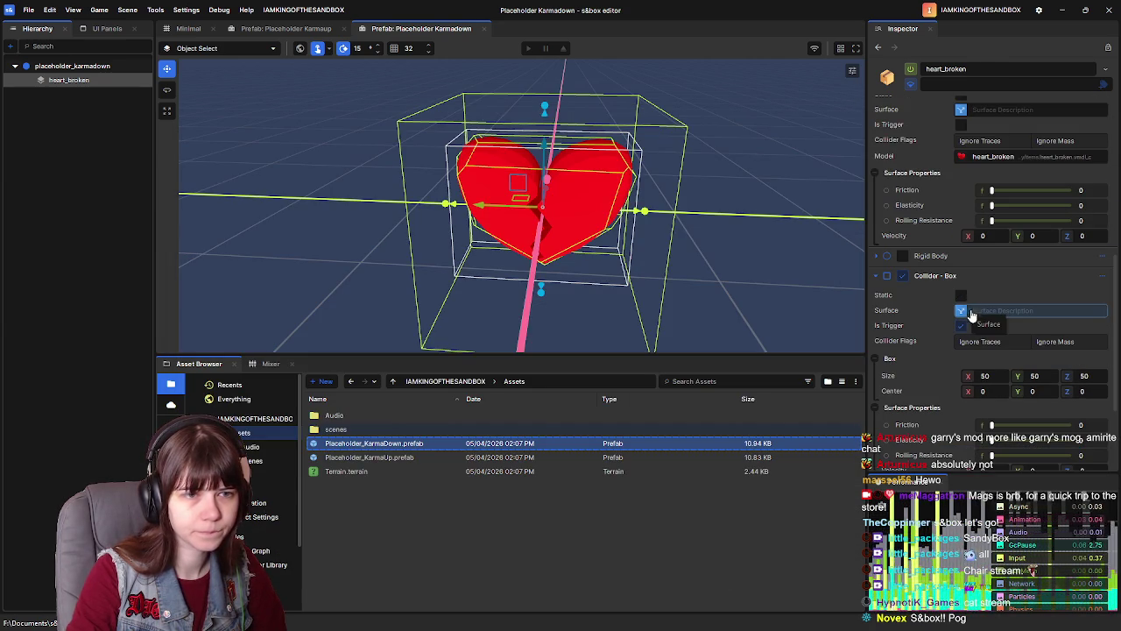
pyautogui.scroll(3, 944, 313)
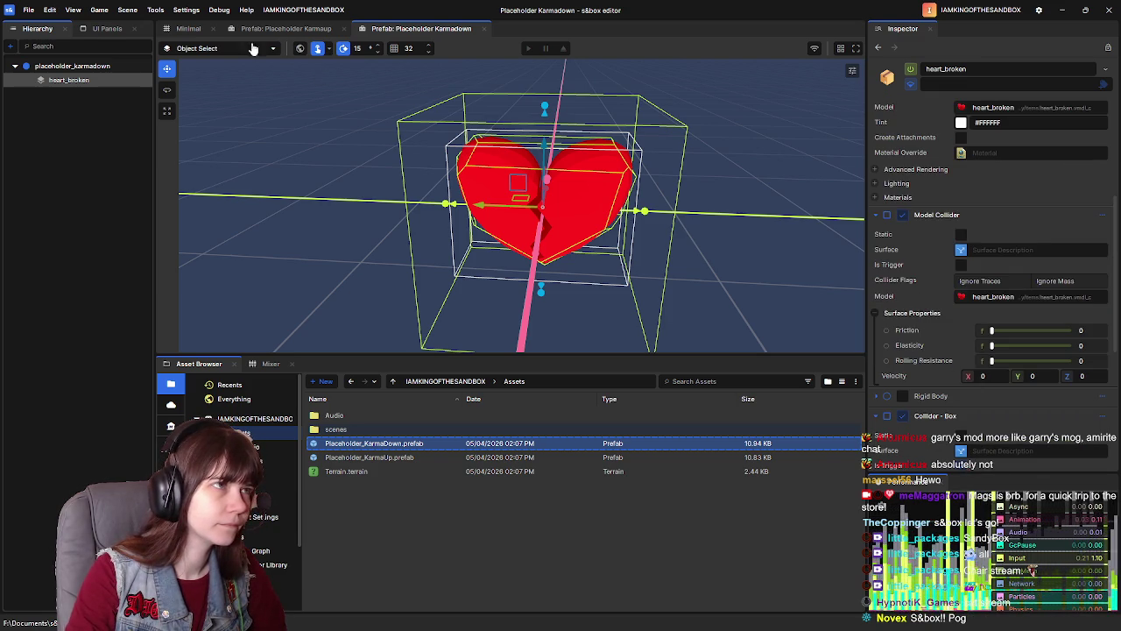
pyautogui.click(198, 29)
pyautogui.press('F5')
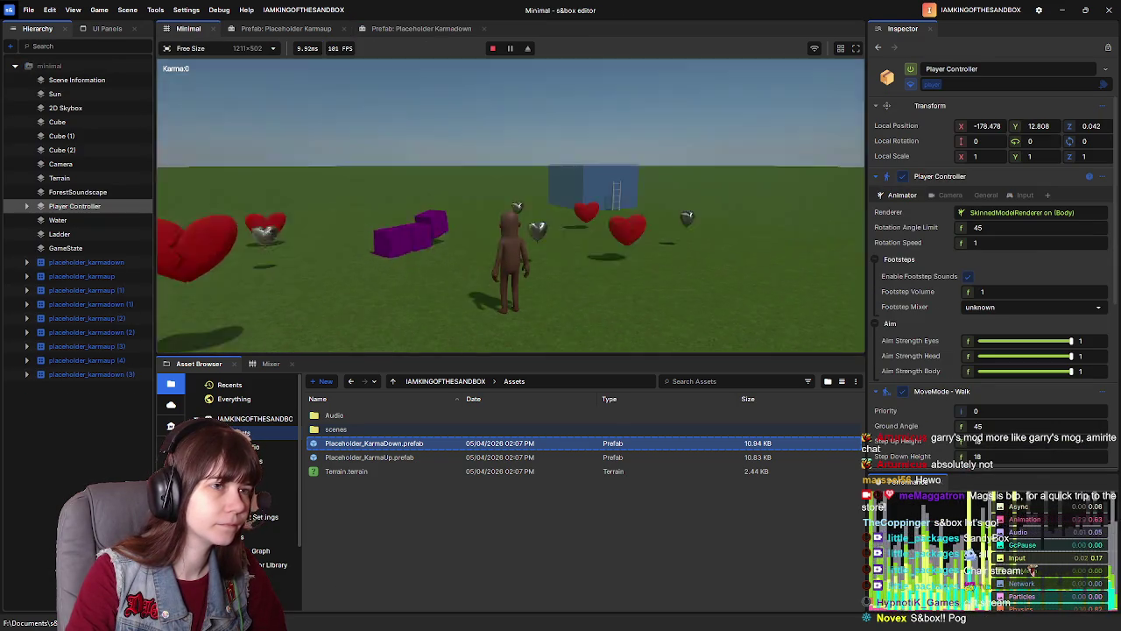
# Step: Walk forward briefly with Karma still at 0, then leave play mode back to the editor
pyautogui.press('w')
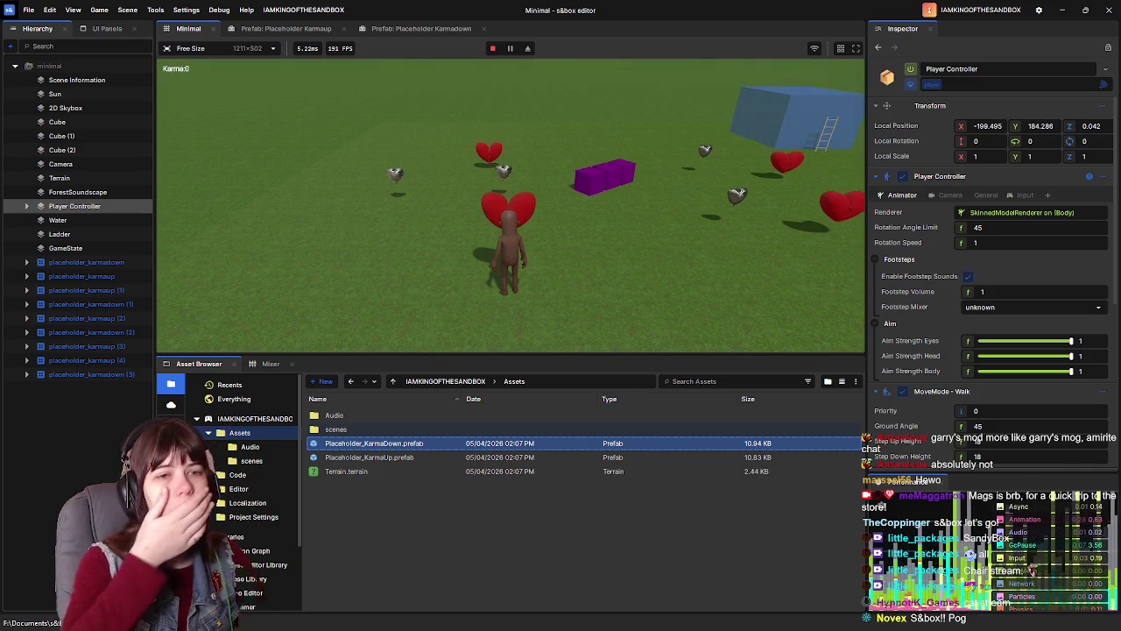
pyautogui.press('Escape')
pyautogui.click(310, 318)
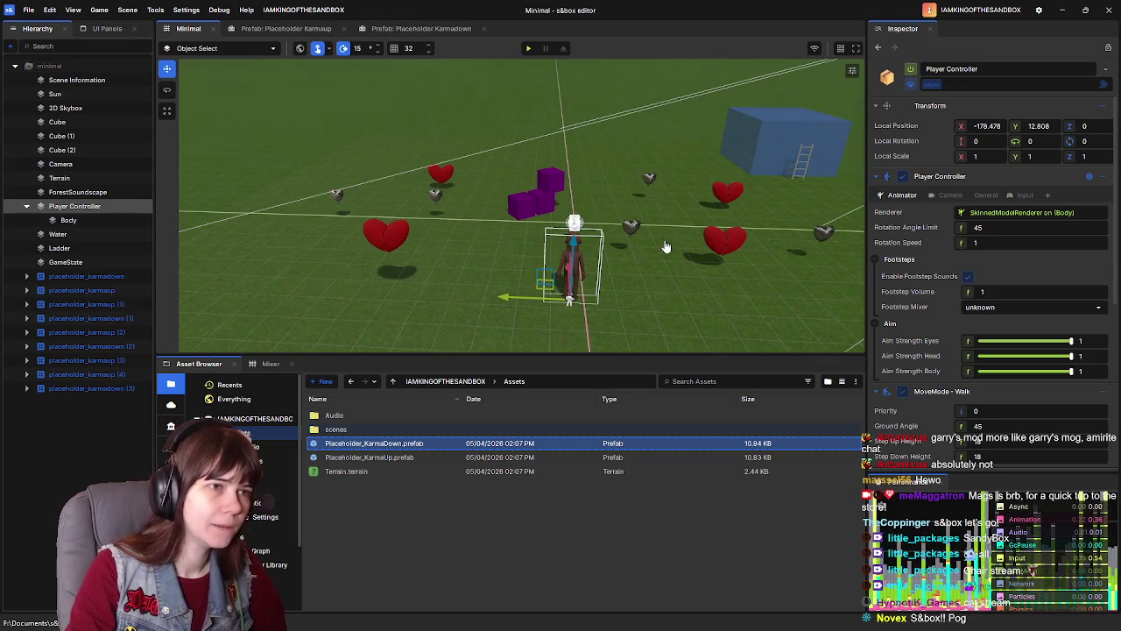
# Step: Remove the Rigid Body component from the Karmadown prefab's heart
pyautogui.click(434, 29)
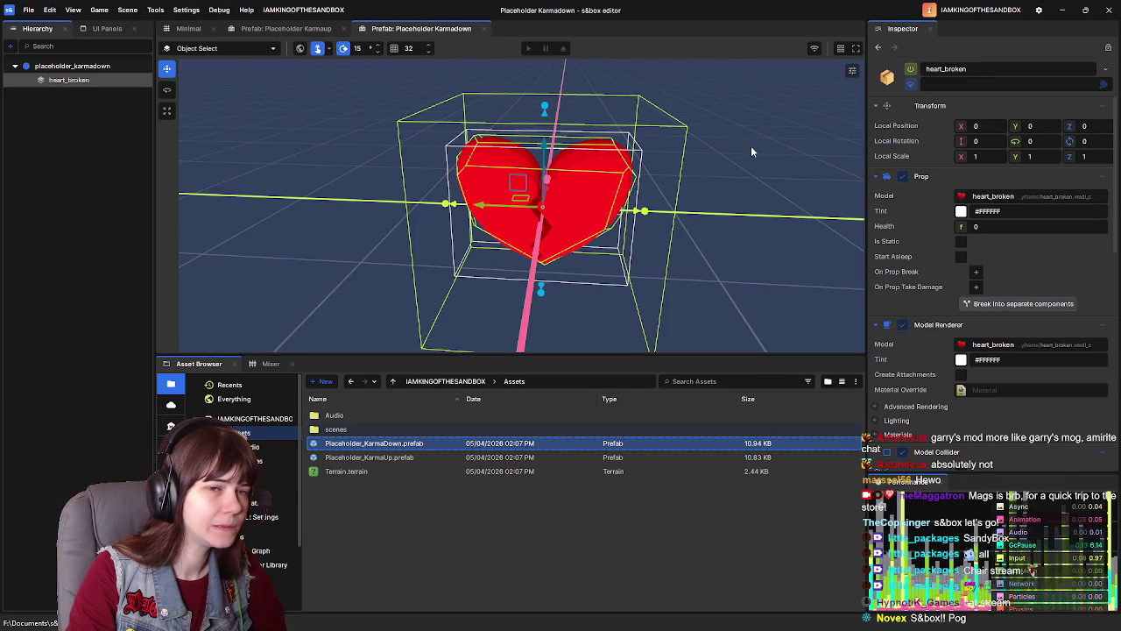
pyautogui.scroll(-5, 969, 332)
pyautogui.scroll(-5, 937, 324)
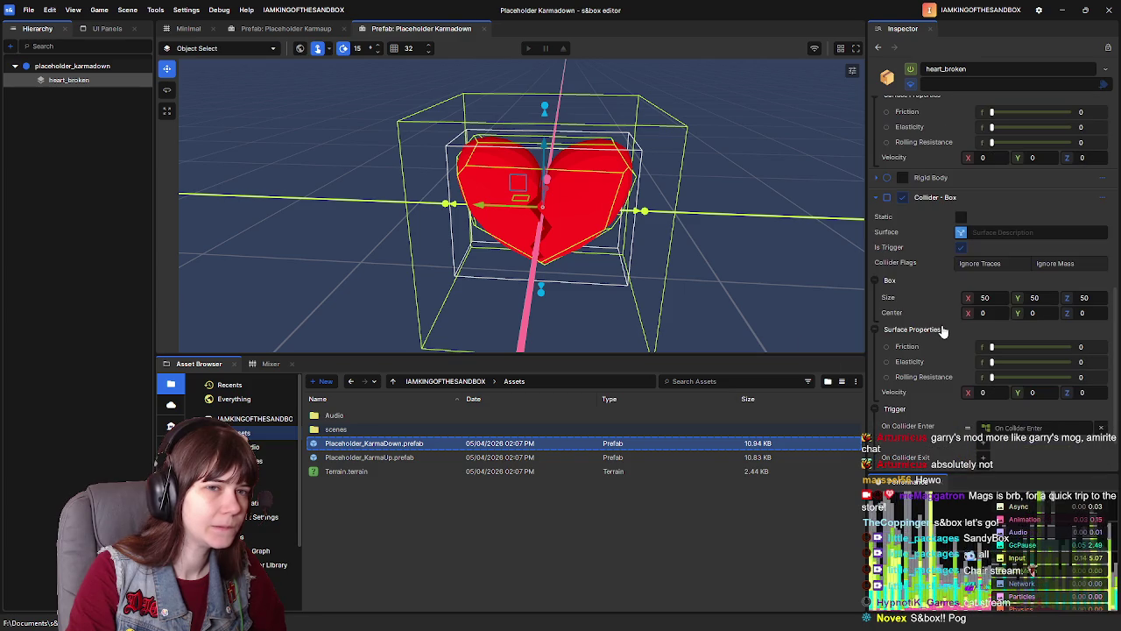
pyautogui.scroll(5, 941, 328)
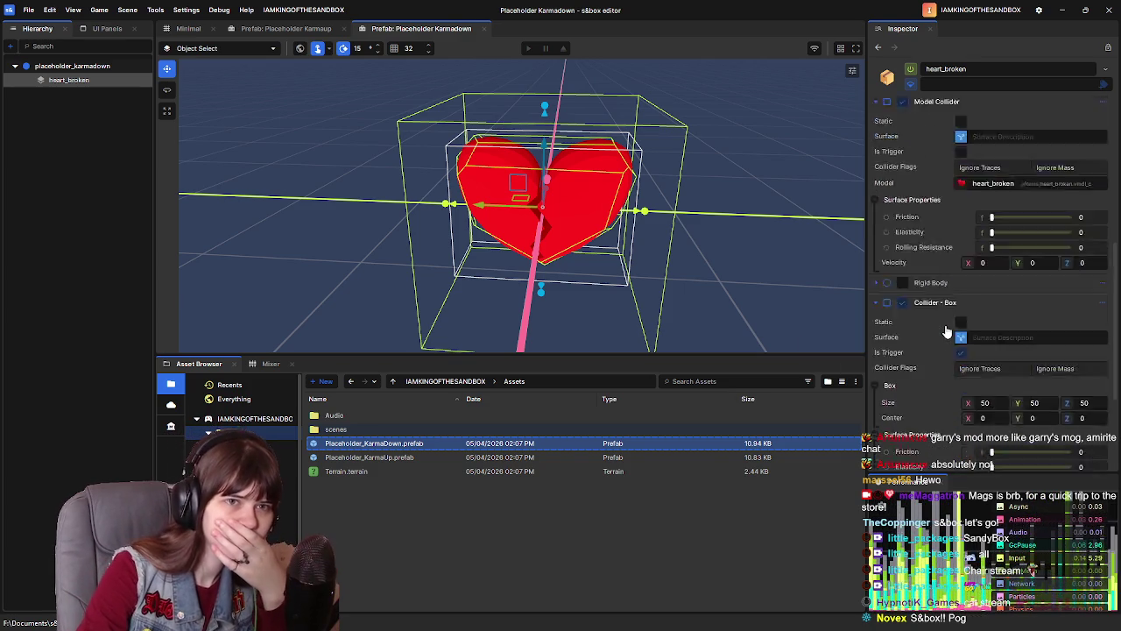
pyautogui.scroll(-1, 1090, 374)
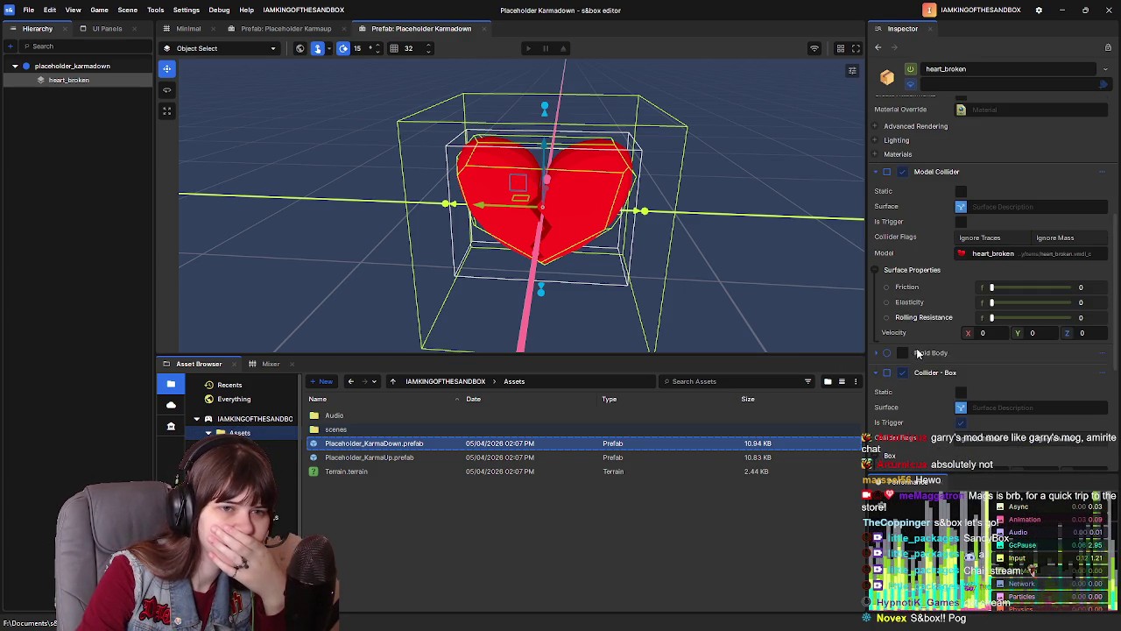
pyautogui.click(1102, 354)
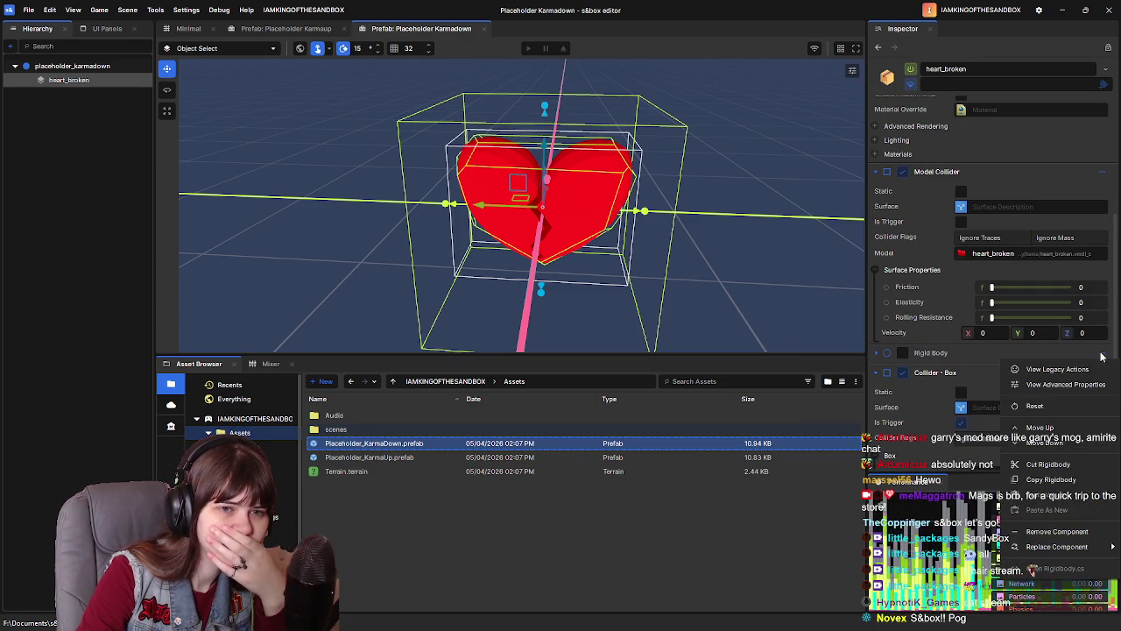
pyautogui.moveTo(1060, 550)
pyautogui.click(1066, 530)
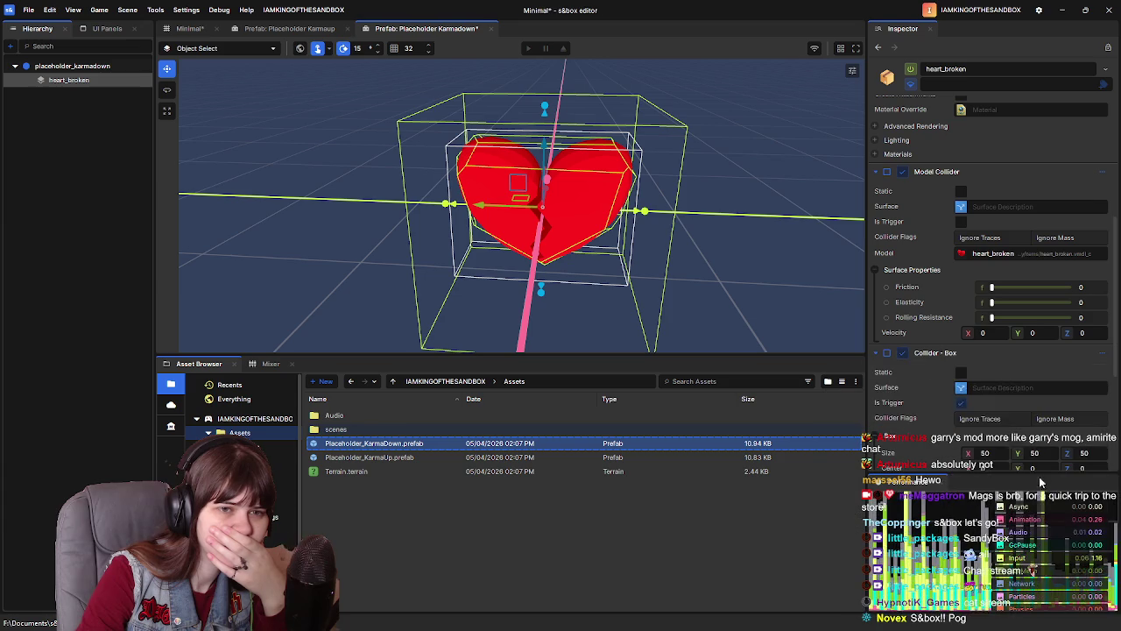
# Step: Remove the Karmaup balloon heart's Rigid Body, then save both the Karmaup and Karmadown prefabs
pyautogui.click(289, 28)
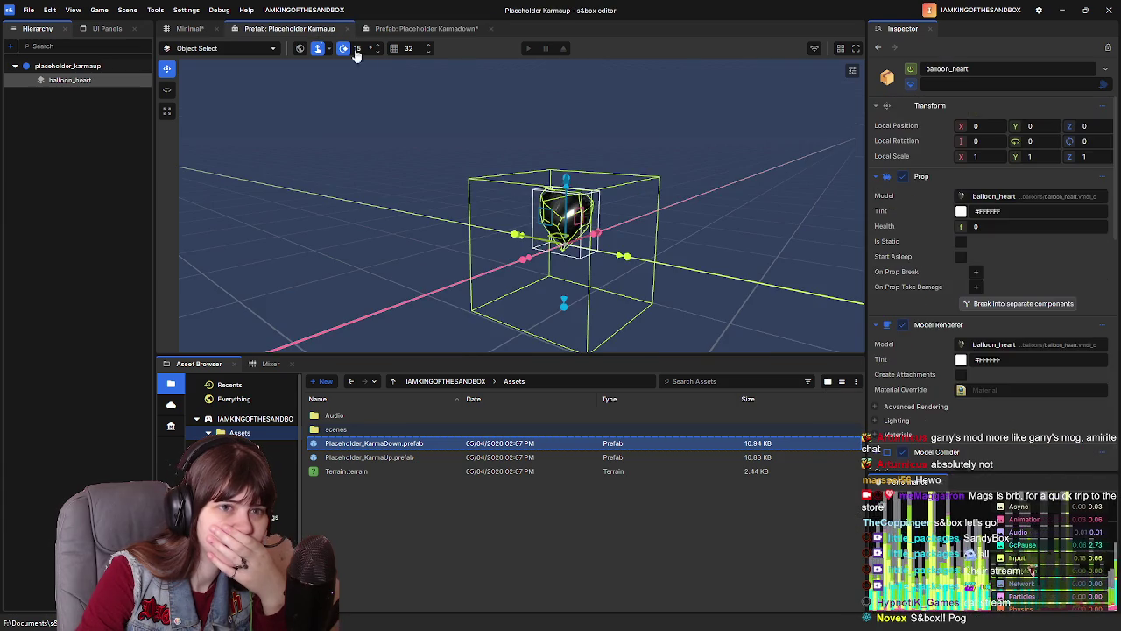
pyautogui.scroll(-5, 974, 317)
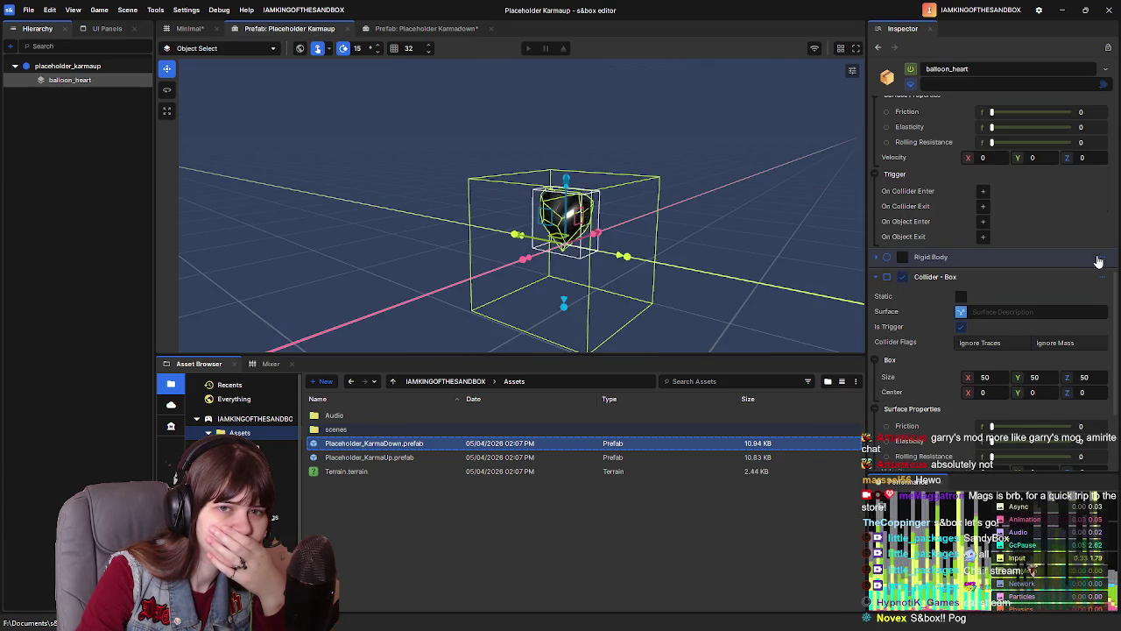
pyautogui.click(1100, 257)
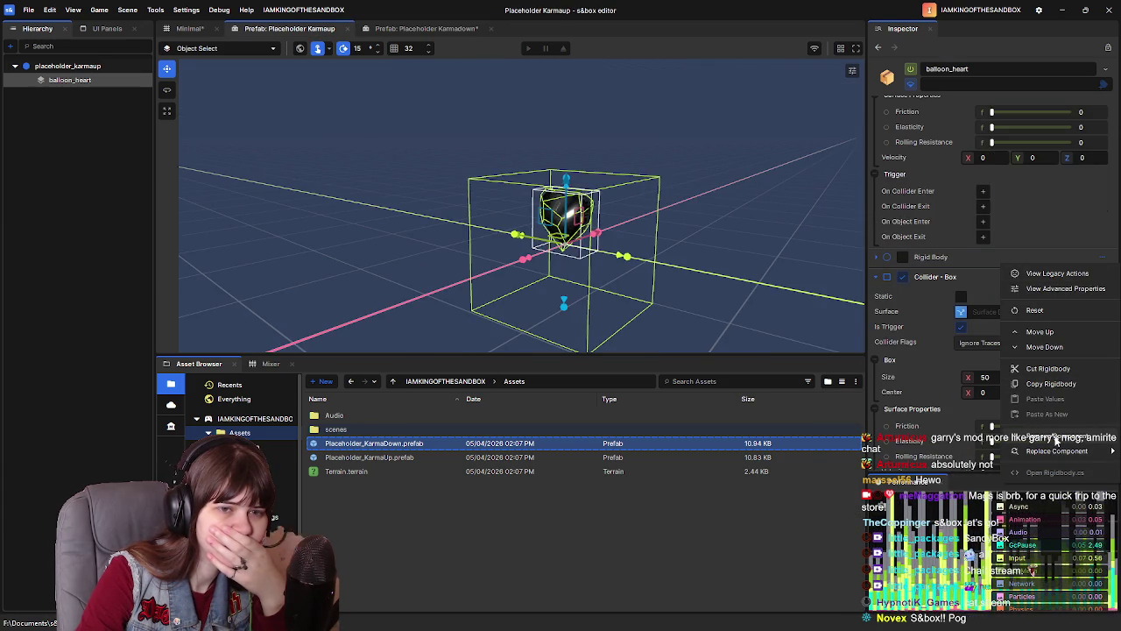
pyautogui.click(1056, 439)
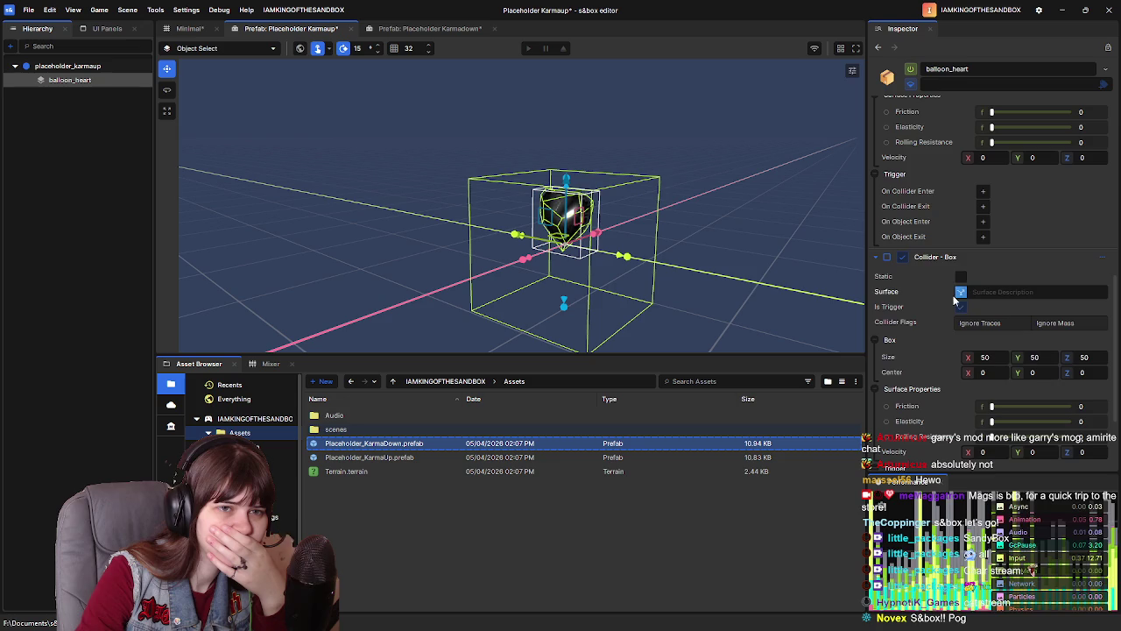
pyautogui.scroll(-3, 938, 275)
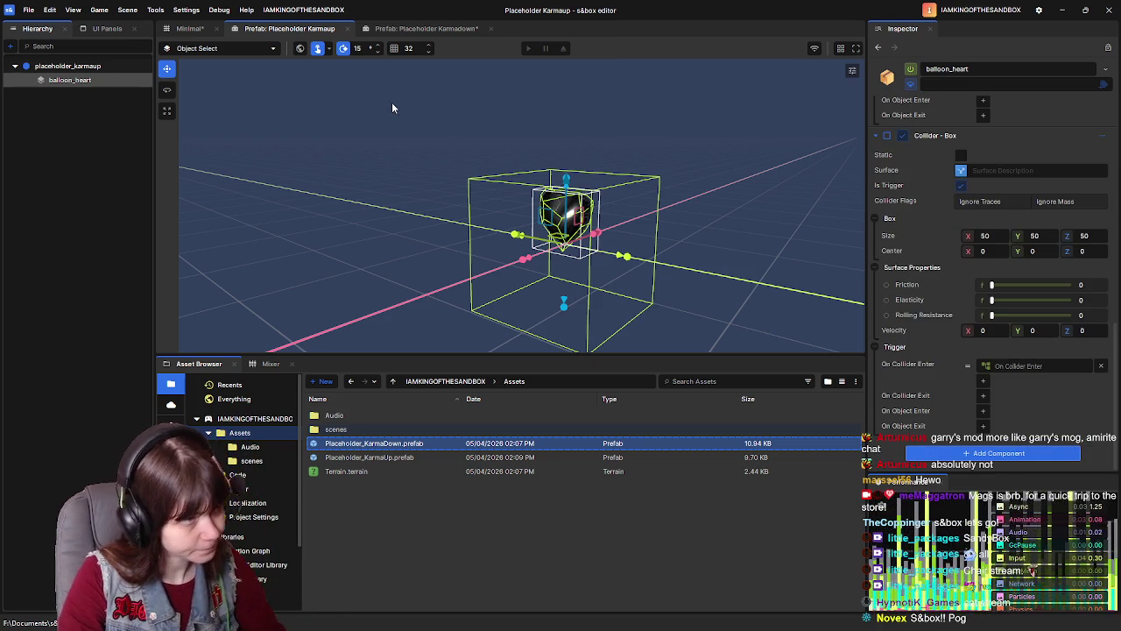
pyautogui.hotkey('ctrl', 's')
pyautogui.click(426, 31)
pyautogui.hotkey('ctrl', 's')
pyautogui.click(289, 28)
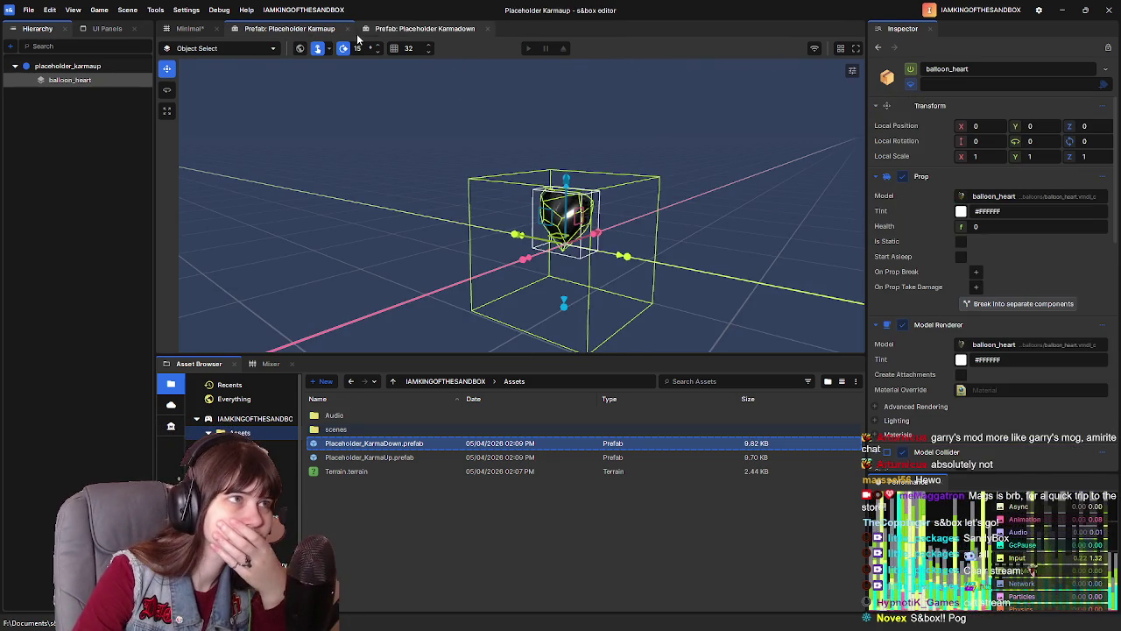
# Step: In the Karmadown On Collider Enter graph, set the Lose Karma node's KarmaAmount to 1
pyautogui.click(405, 31)
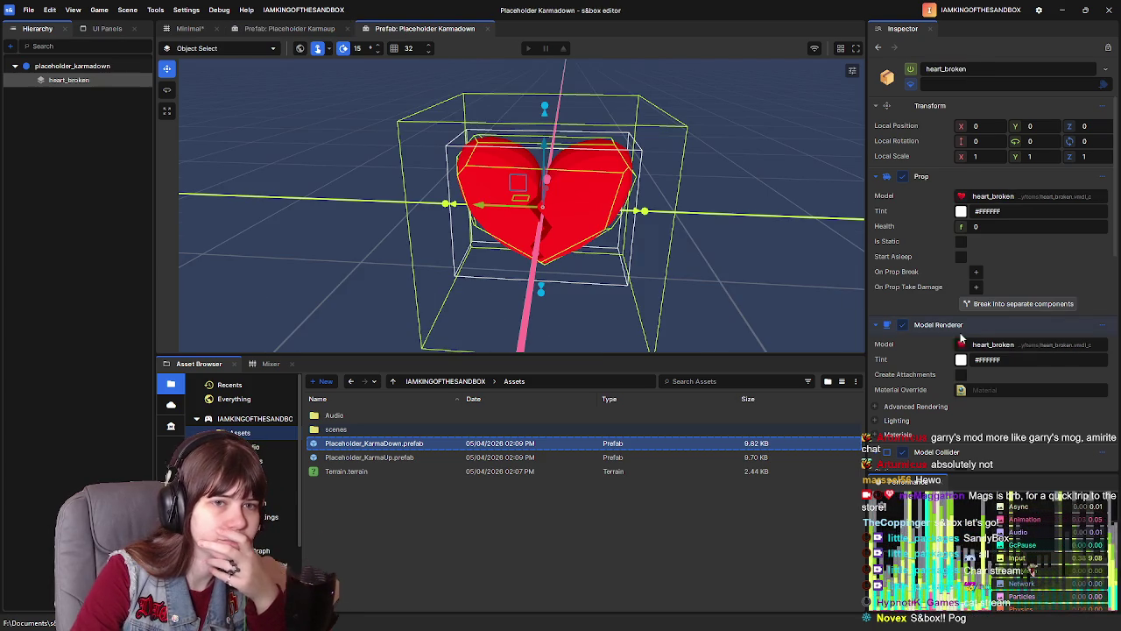
pyautogui.scroll(-4, 936, 339)
pyautogui.scroll(3, 936, 339)
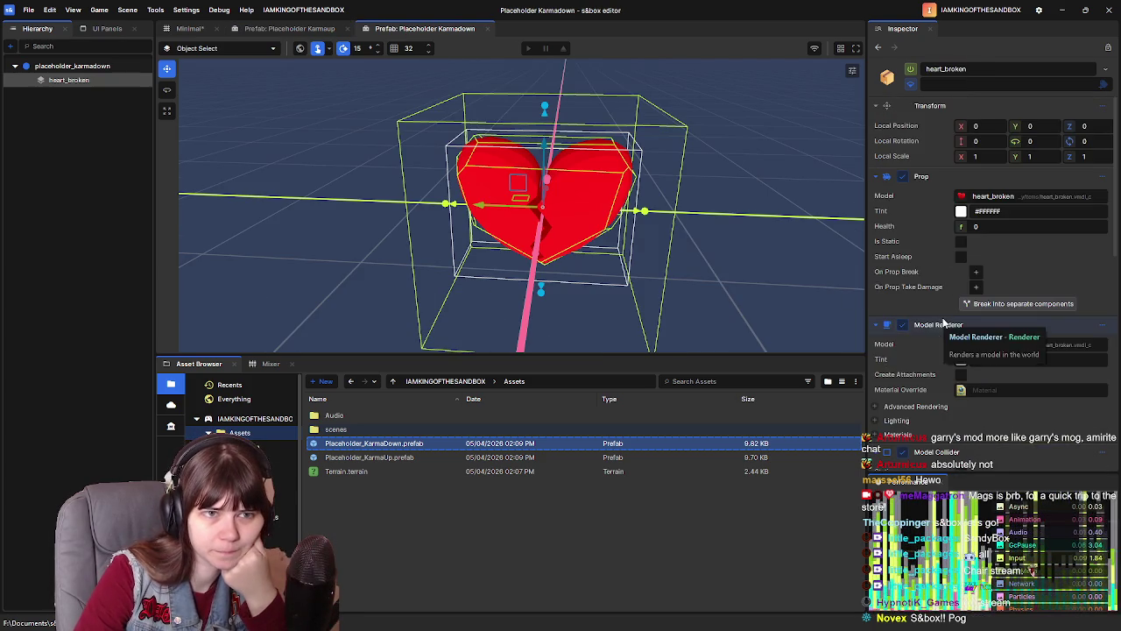
pyautogui.scroll(-8, 942, 317)
pyautogui.scroll(-1, 944, 321)
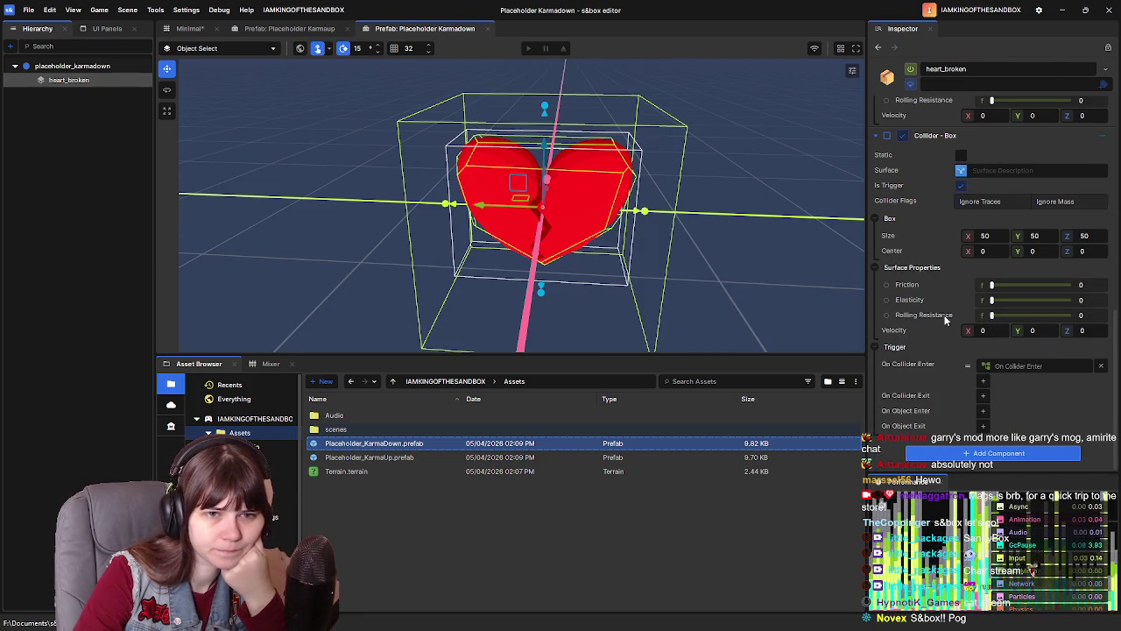
pyautogui.click(1020, 366)
pyautogui.hscroll(5, 775, 399)
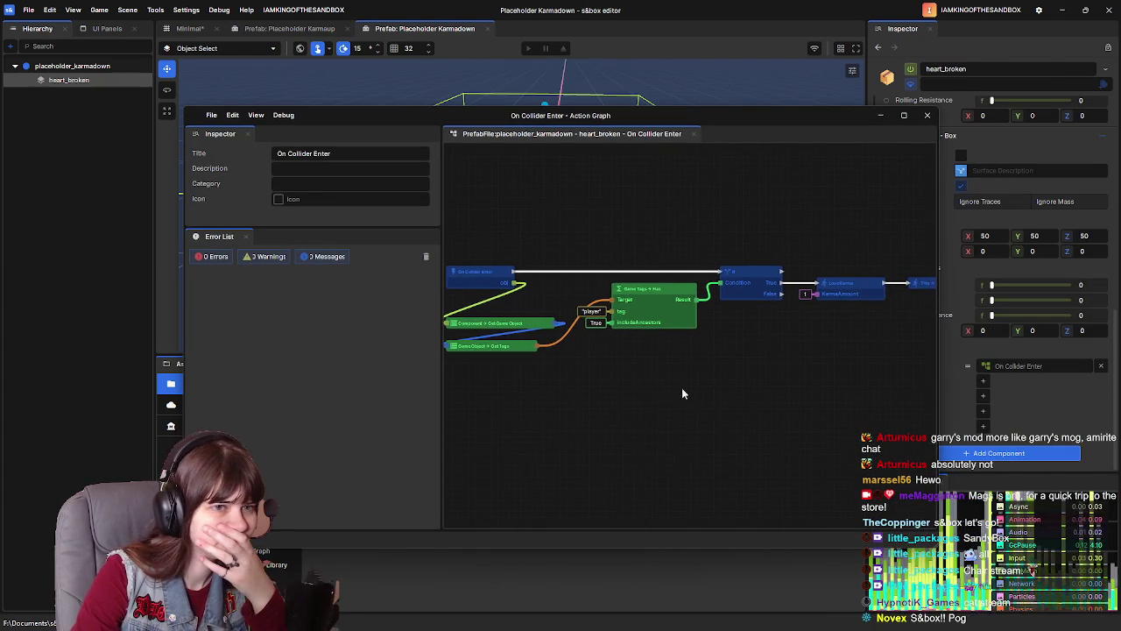
pyautogui.click(774, 287)
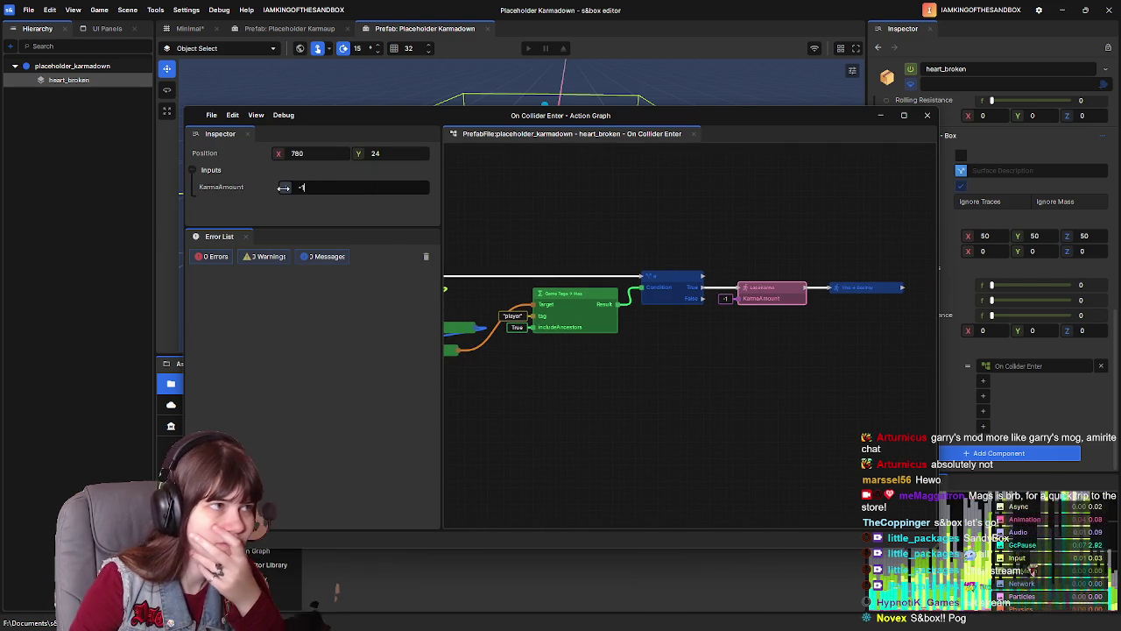
pyautogui.click(676, 226)
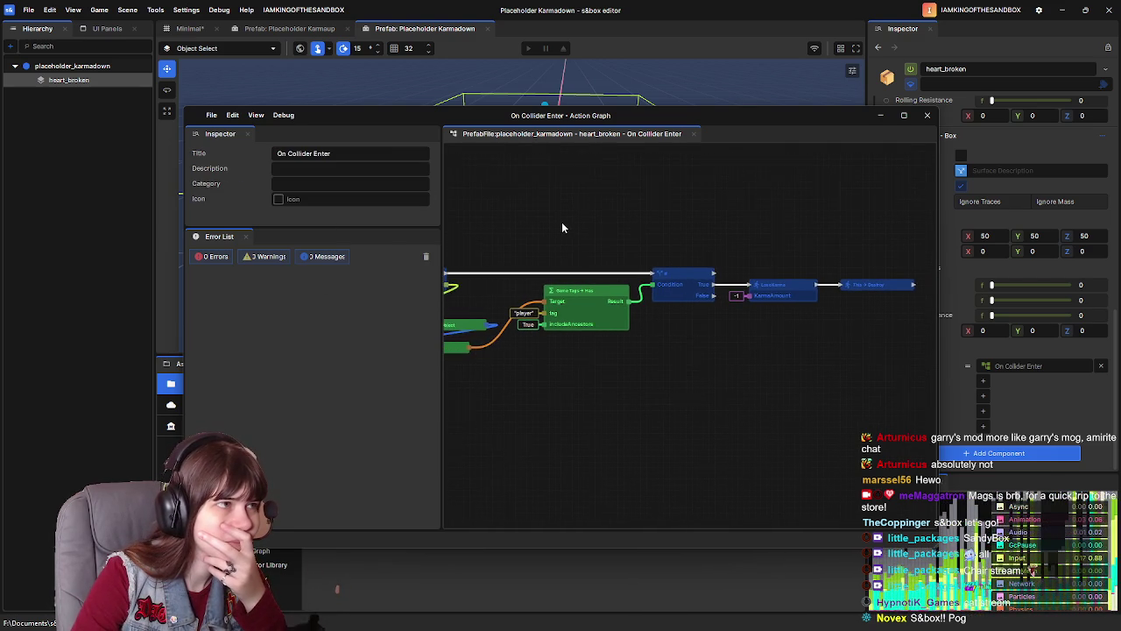
pyautogui.moveTo(565, 244)
pyautogui.mouseDown()
pyautogui.moveTo(729, 229)
pyautogui.moveTo(681, 236)
pyautogui.mouseUp()
pyautogui.click(838, 278)
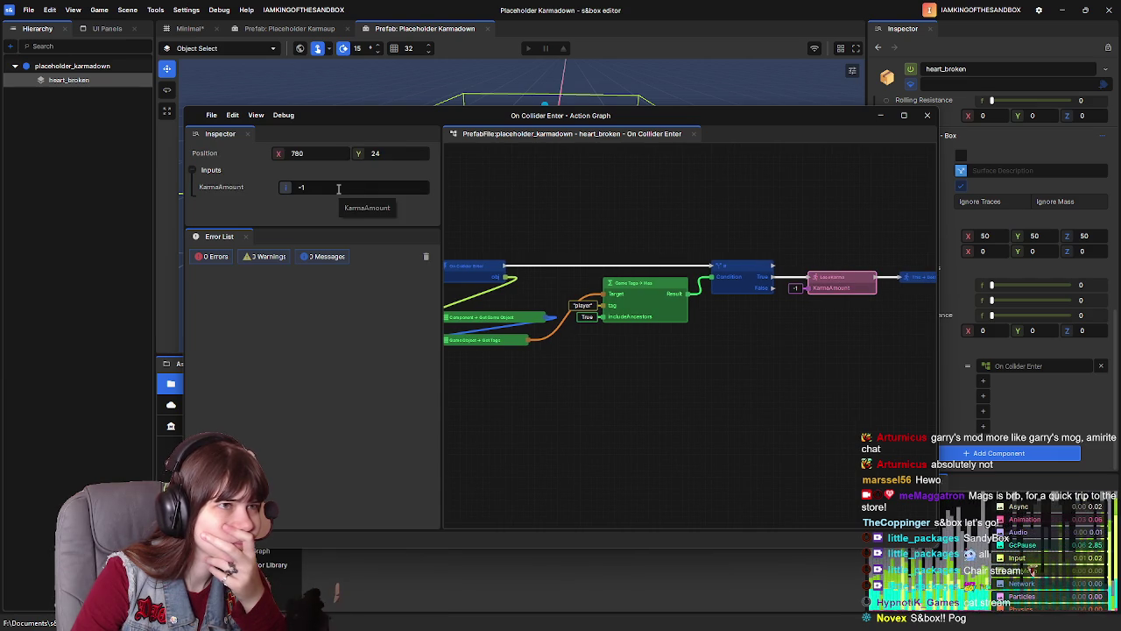
pyautogui.moveTo(648, 341)
pyautogui.mouseDown()
pyautogui.moveTo(595, 363)
pyautogui.moveTo(641, 371)
pyautogui.moveTo(611, 367)
pyautogui.mouseUp()
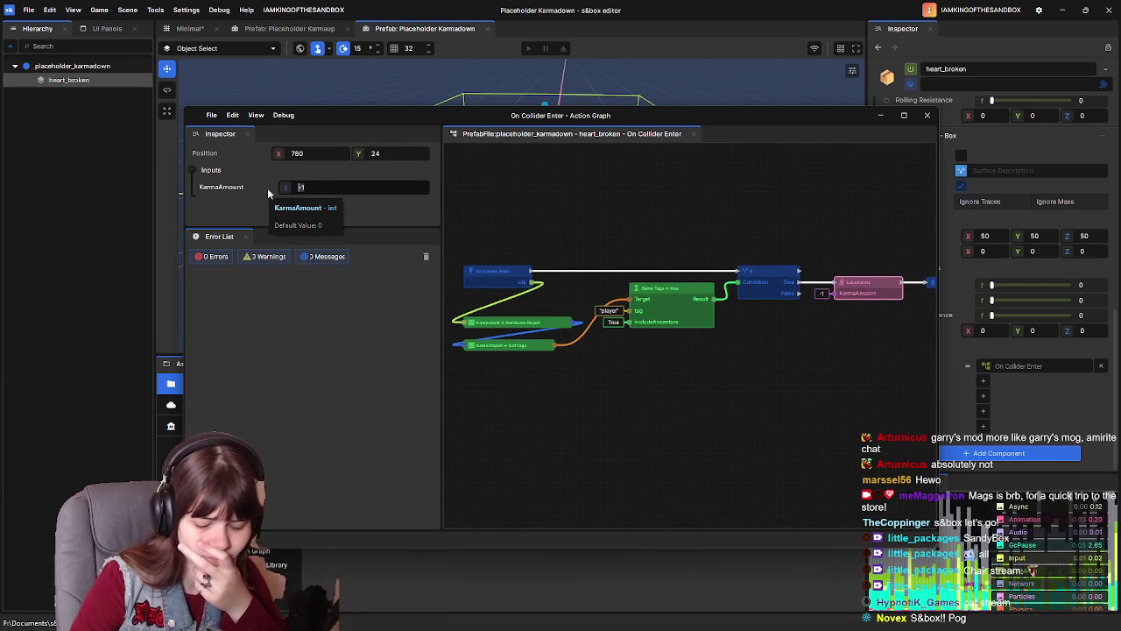
pyautogui.write('1')
# Step: Rewire the Get Tags output into the Game Tags Has node's Target input
pyautogui.click(658, 286)
pyautogui.moveTo(810, 343)
pyautogui.mouseDown()
pyautogui.moveTo(703, 331)
pyautogui.moveTo(718, 350)
pyautogui.mouseUp()
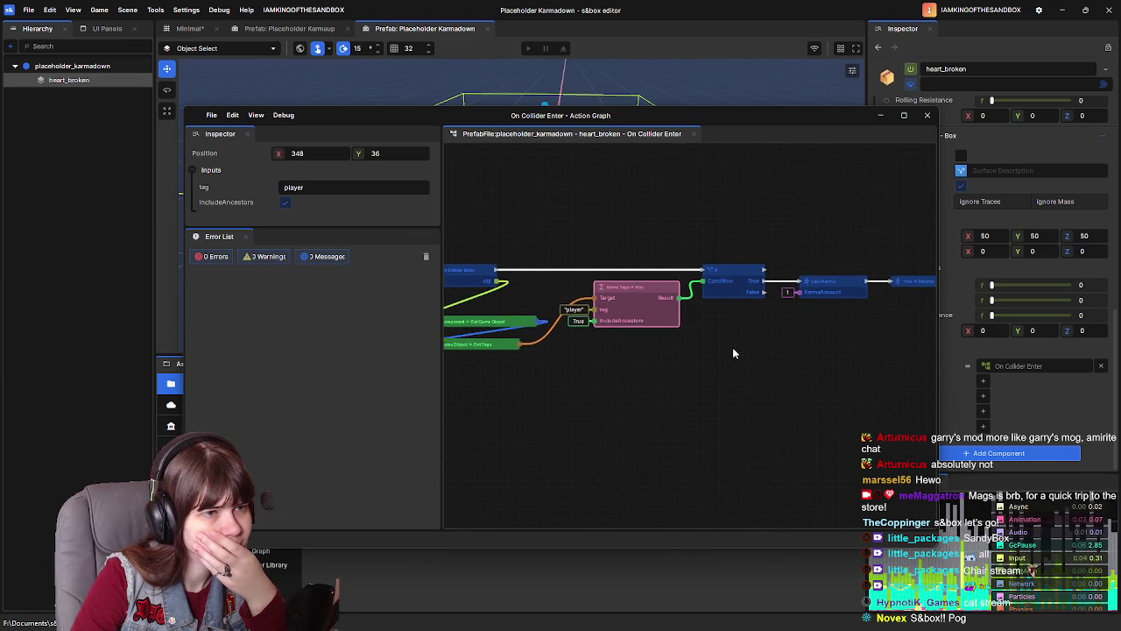
pyautogui.click(517, 325)
pyautogui.click(510, 349)
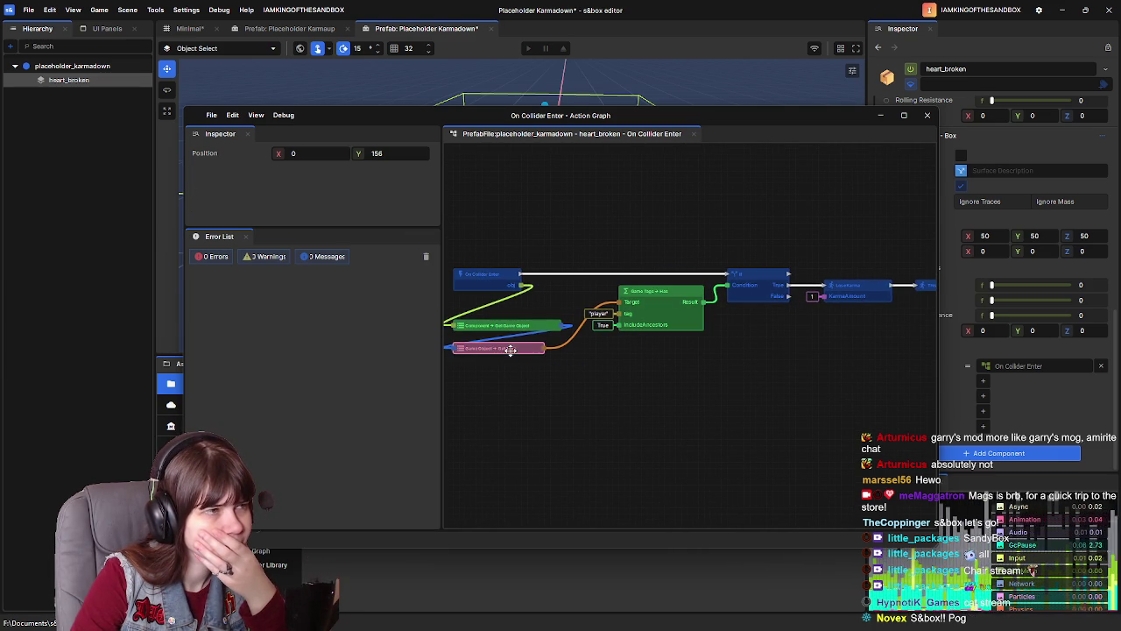
pyautogui.click(648, 386)
pyautogui.moveTo(618, 301); pyautogui.dragTo(670, 312)
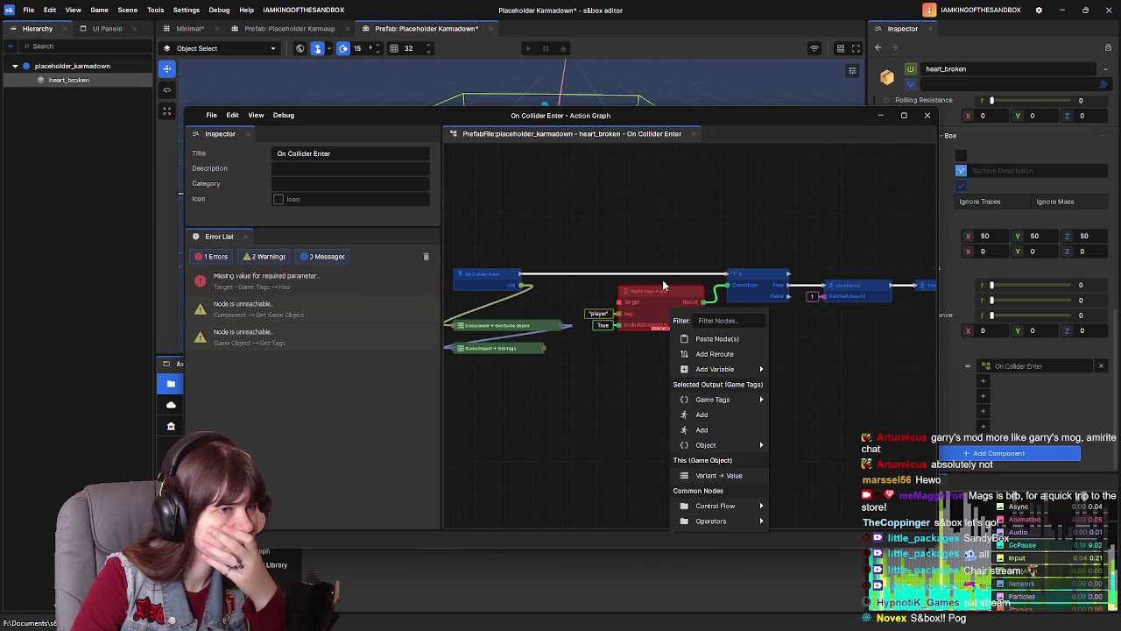
pyautogui.press('Escape')
pyautogui.moveTo(544, 348); pyautogui.dragTo(623, 302)
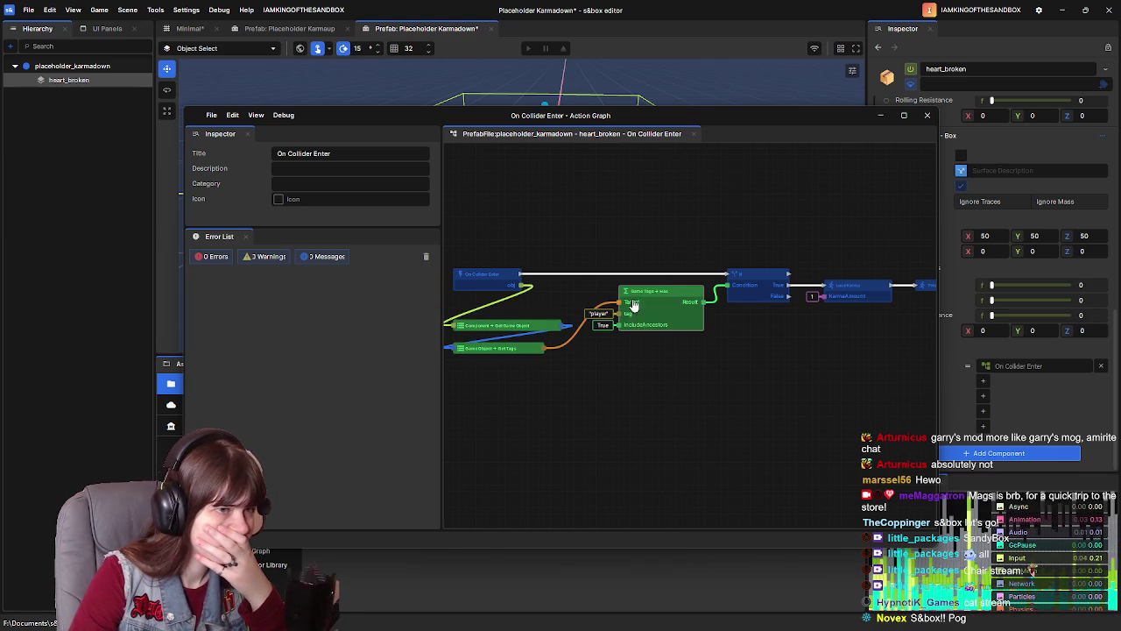
# Step: Enable IncludeAncestors on the player tag check, save the prefab and close the graph
pyautogui.click(676, 287)
pyautogui.click(285, 204)
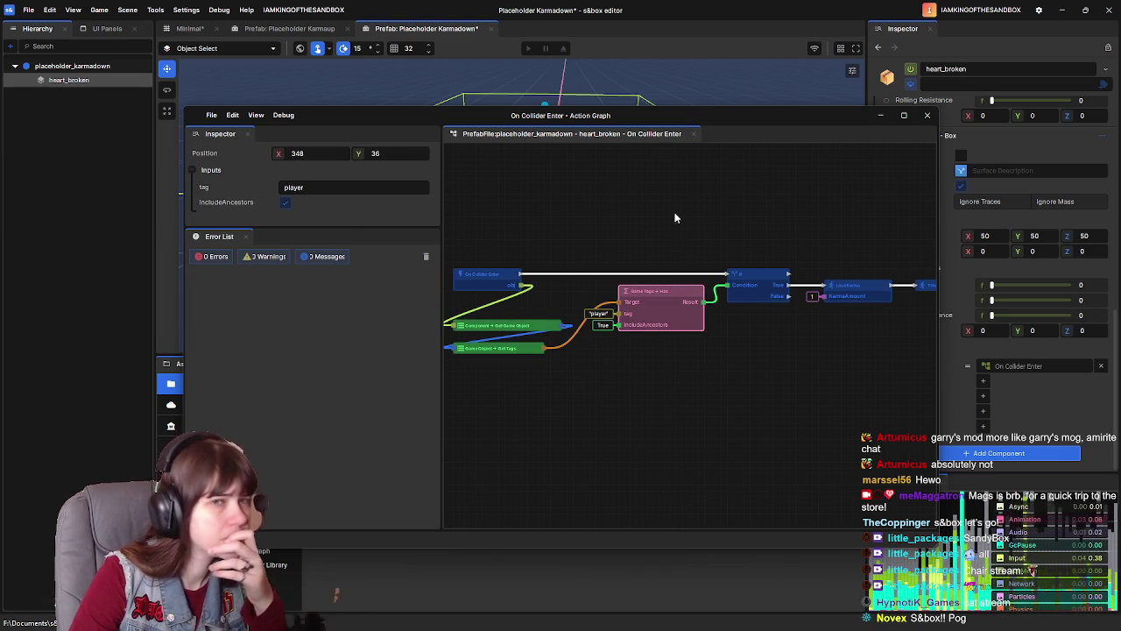
pyautogui.moveTo(549, 234); pyautogui.dragTo(585, 210)
pyautogui.hotkey('ctrl', 's')
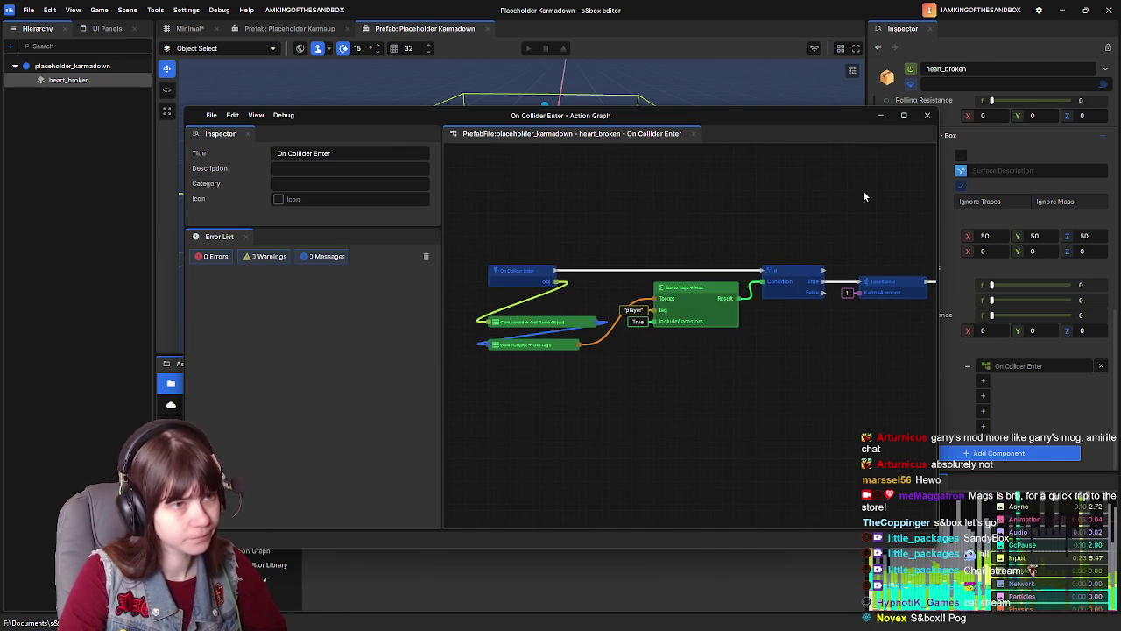
pyautogui.click(926, 114)
# Step: Disable heart_broken's Model Collider and move the Model Renderer below the box collider
pyautogui.scroll(5, 911, 265)
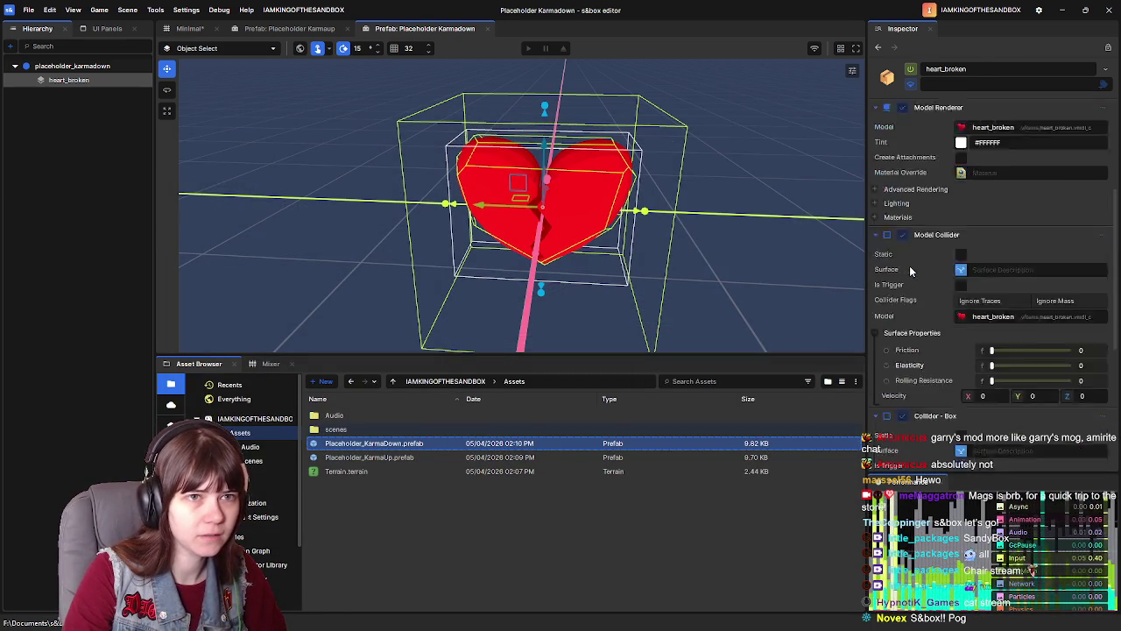
pyautogui.click(903, 305)
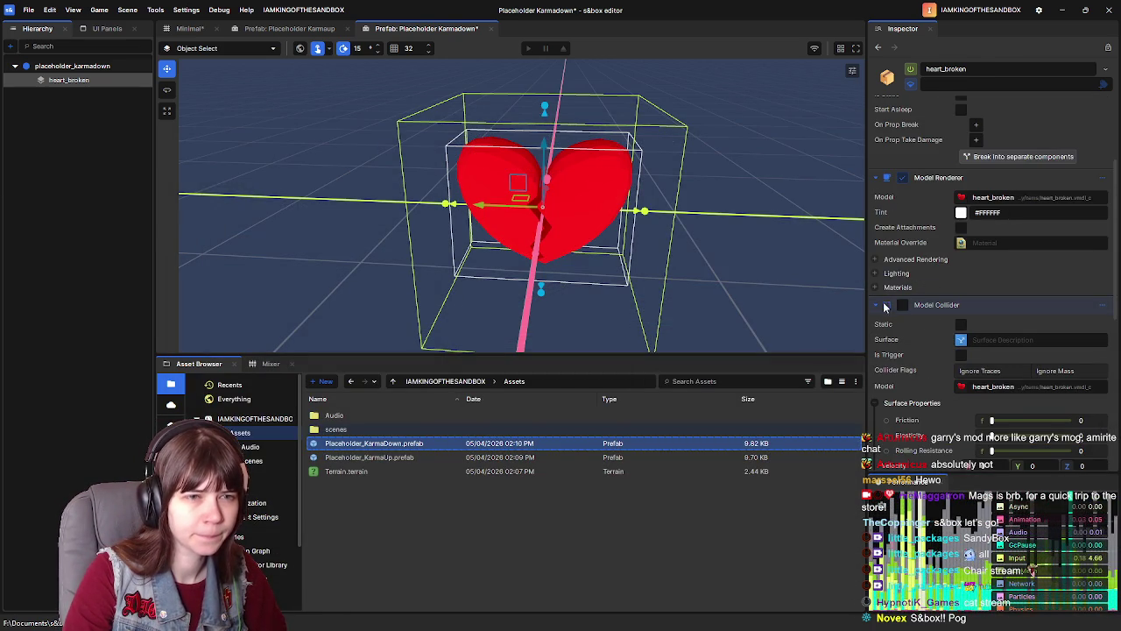
pyautogui.scroll(3, 894, 298)
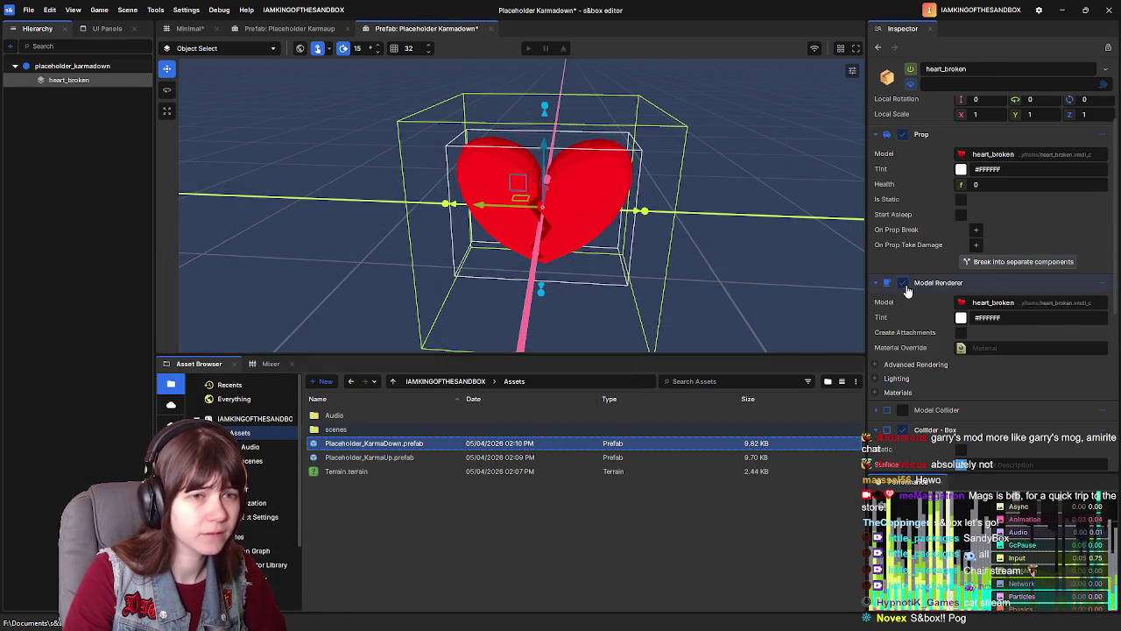
pyautogui.click(902, 134)
pyautogui.click(903, 134)
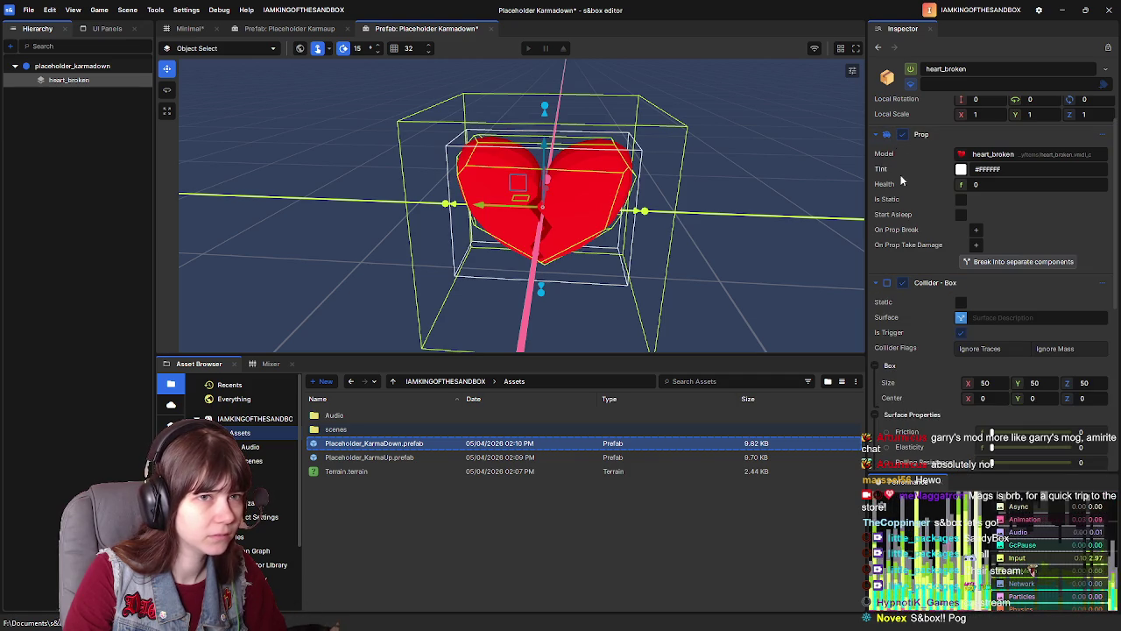
pyautogui.click(900, 287)
pyautogui.click(900, 287)
pyautogui.scroll(-5, 915, 298)
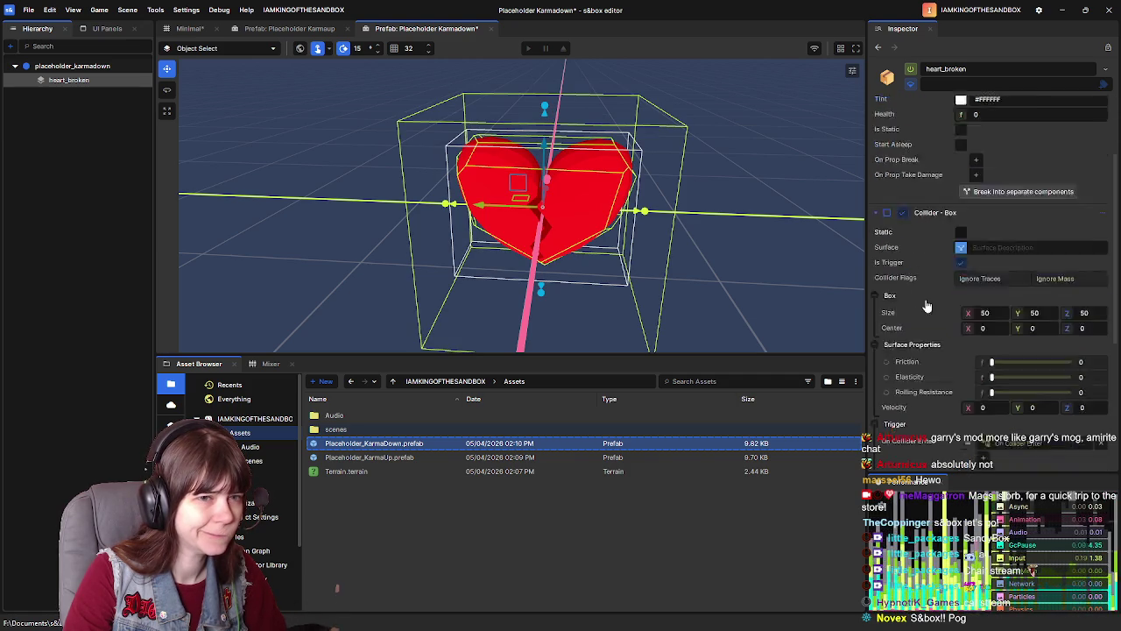
pyautogui.scroll(-3, 927, 303)
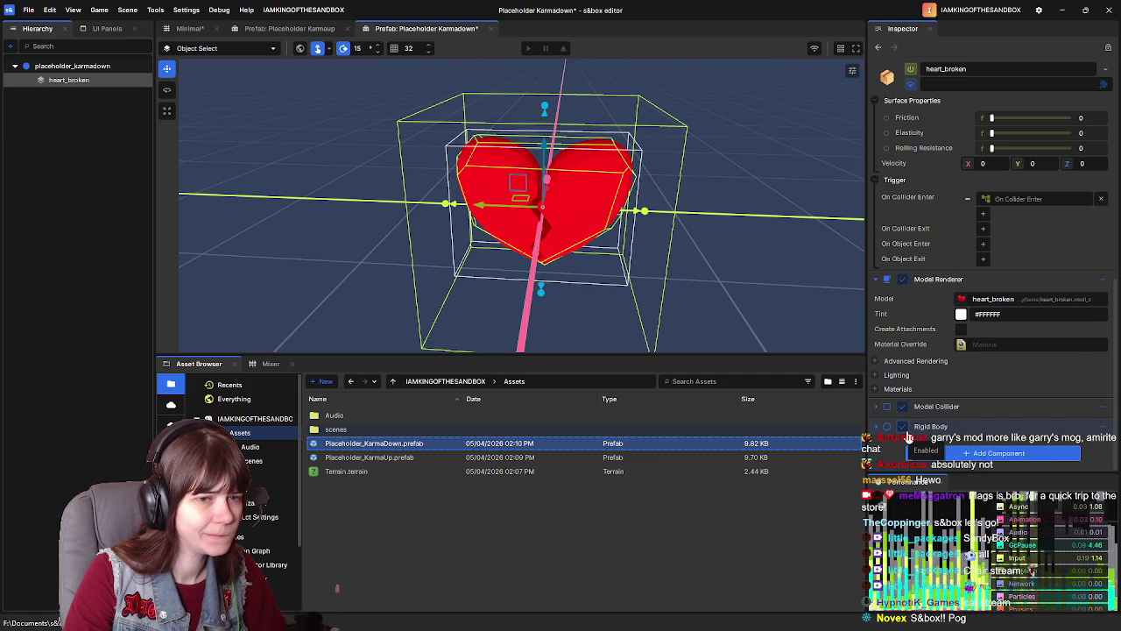
# Step: Reselect heart_broken, review its Collider - Box and Rigid Body settings, then select the prefab root
pyautogui.click(93, 65)
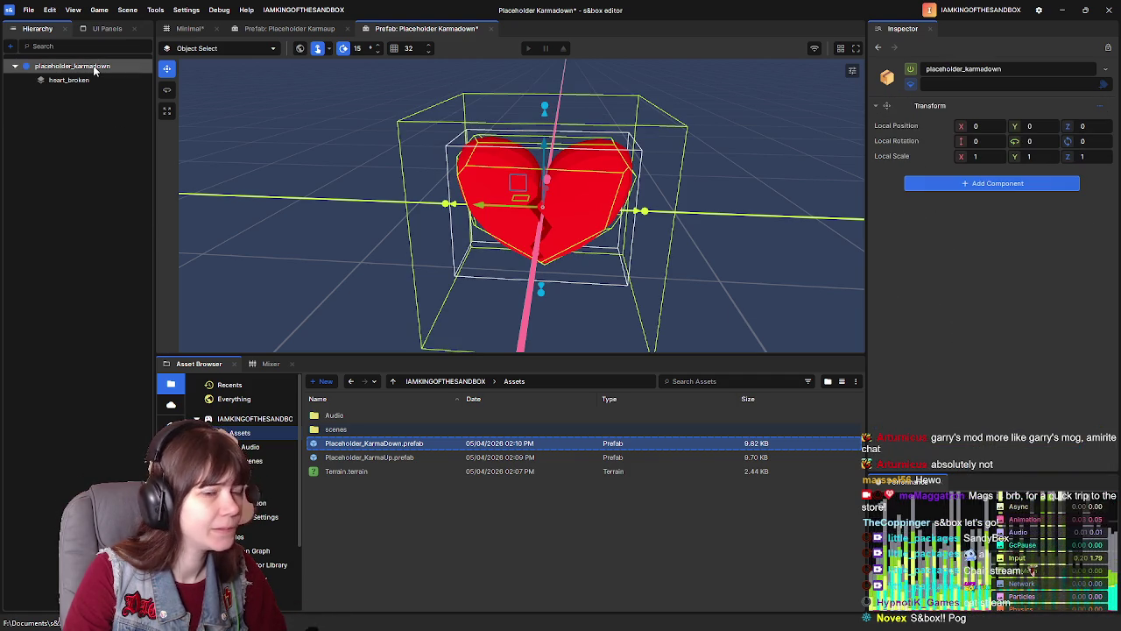
pyautogui.click(89, 81)
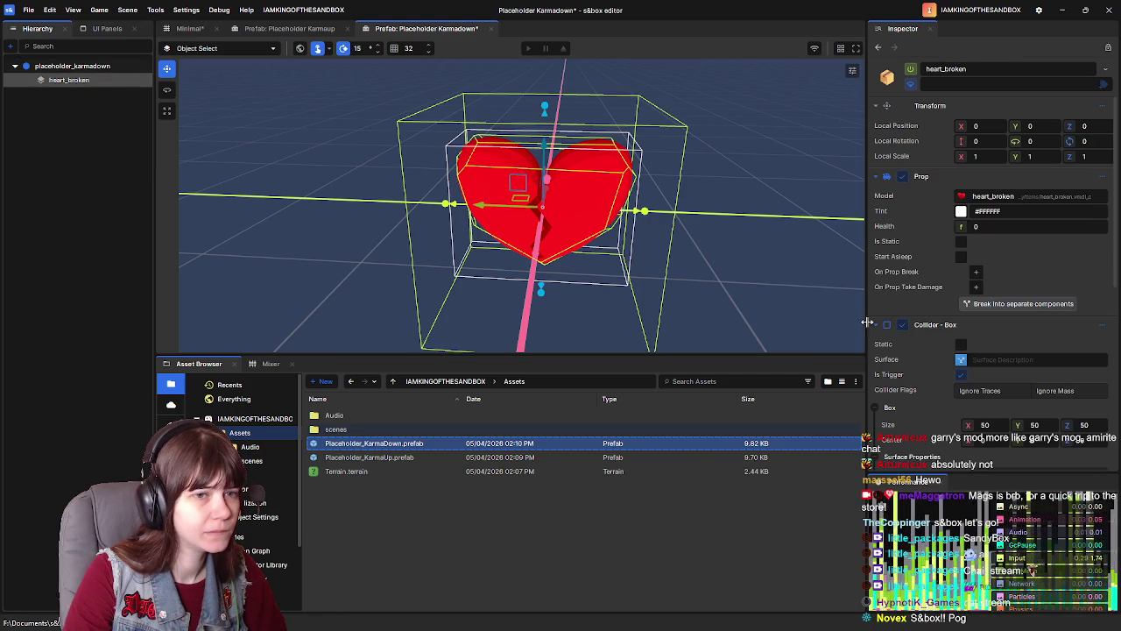
pyautogui.scroll(-5, 913, 238)
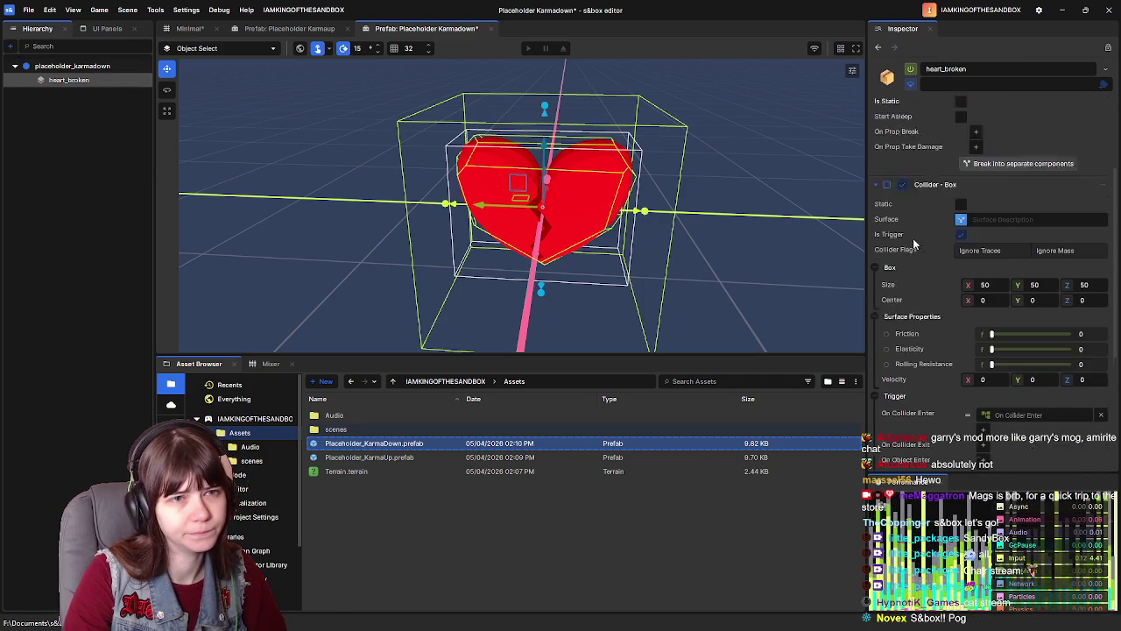
pyautogui.scroll(5, 917, 287)
pyautogui.scroll(-5, 917, 287)
pyautogui.scroll(-3, 917, 287)
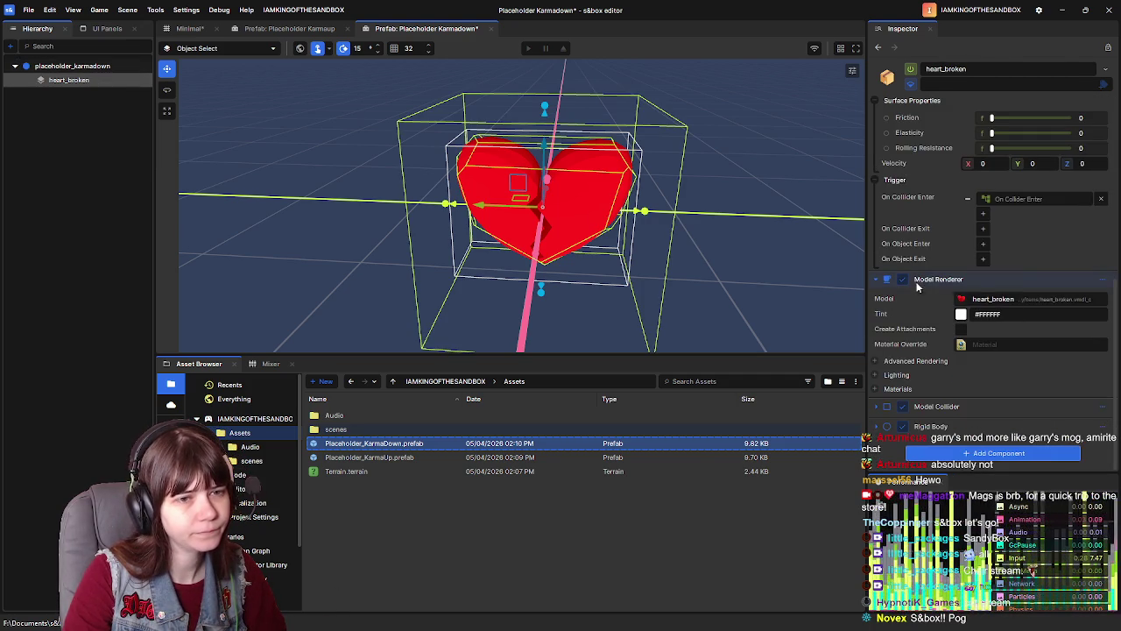
pyautogui.scroll(-3, 902, 394)
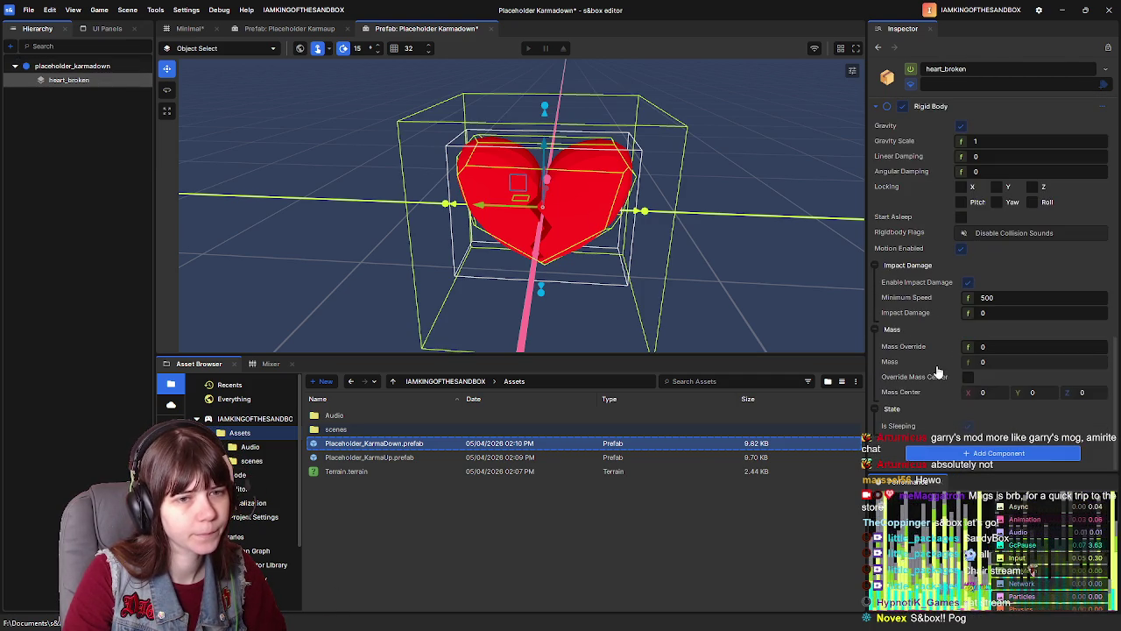
pyautogui.click(918, 351)
pyautogui.click(875, 352)
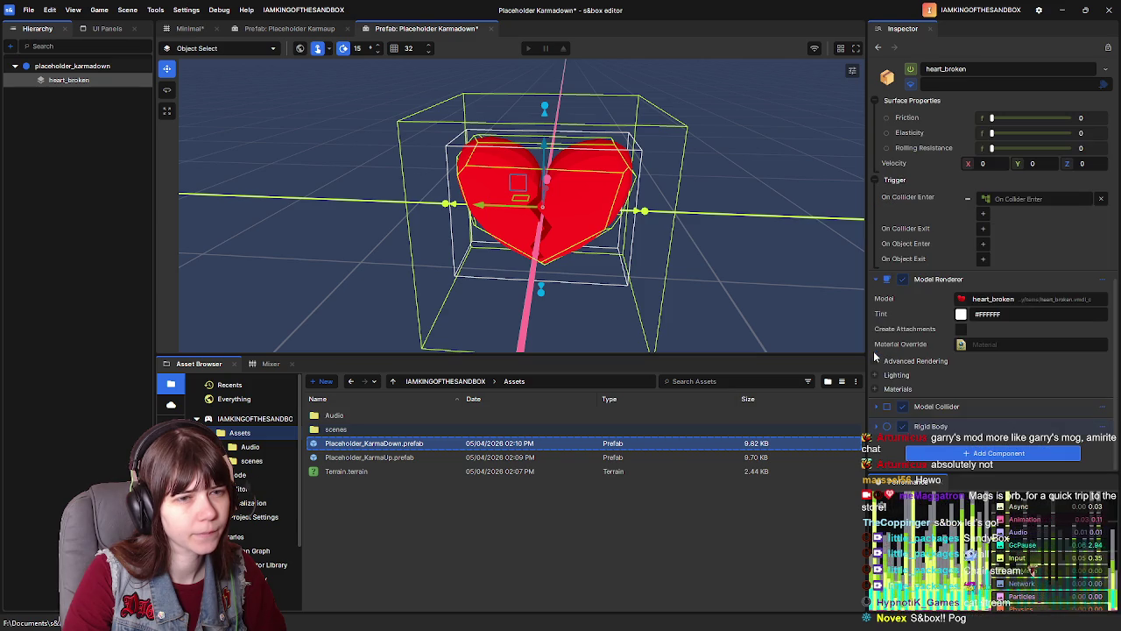
pyautogui.scroll(3, 916, 292)
pyautogui.scroll(-4, 918, 300)
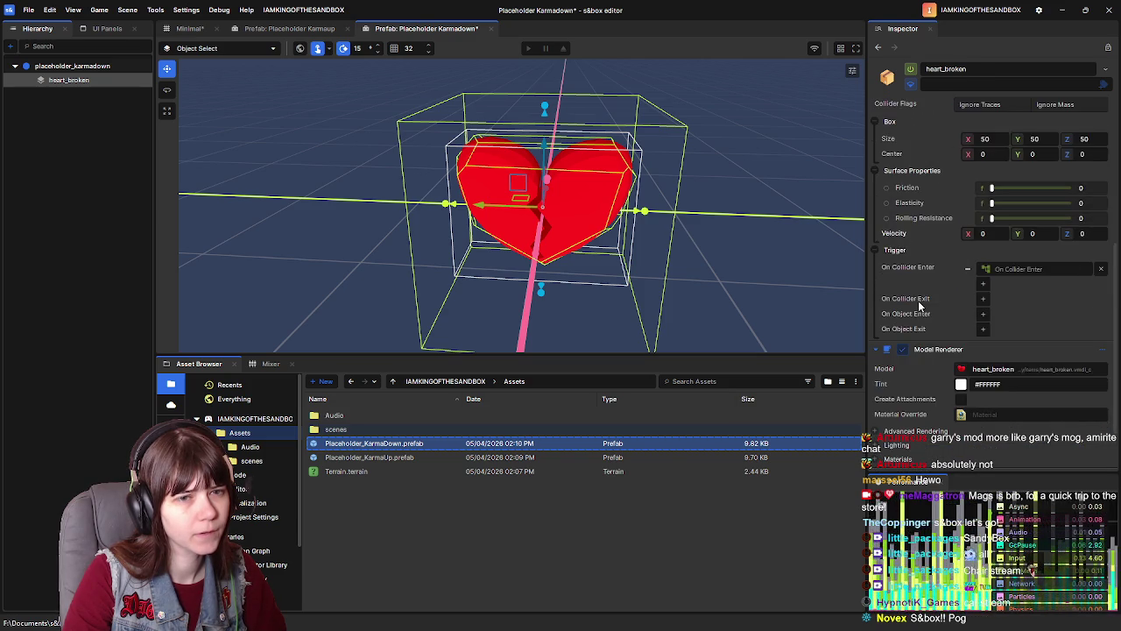
pyautogui.scroll(6, 919, 304)
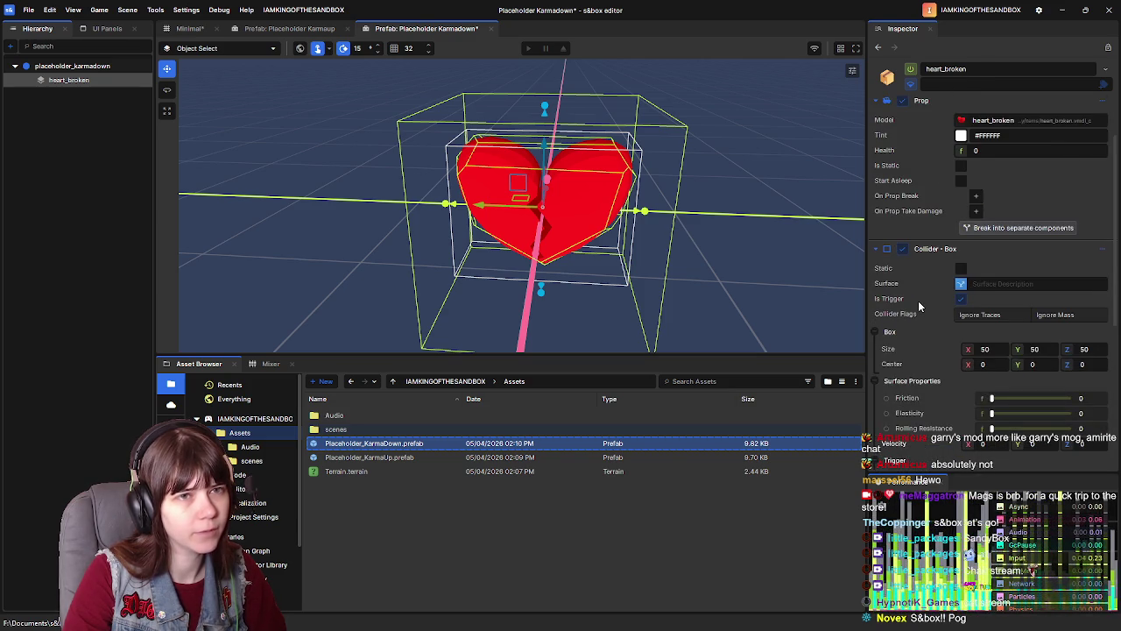
pyautogui.scroll(-6, 919, 306)
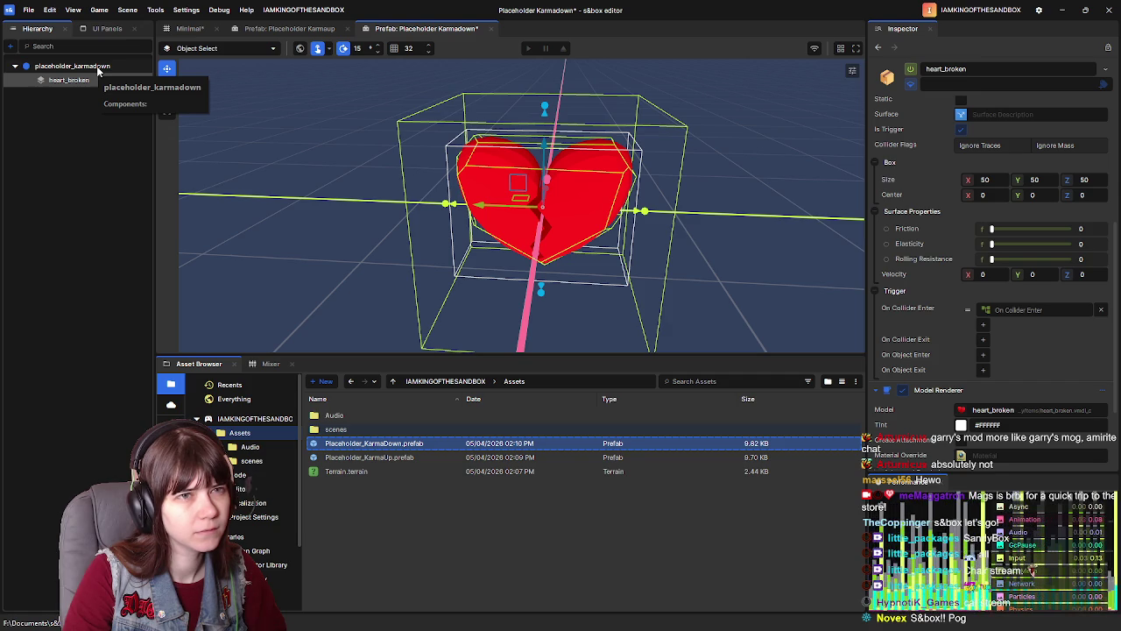
pyautogui.scroll(2, 914, 303)
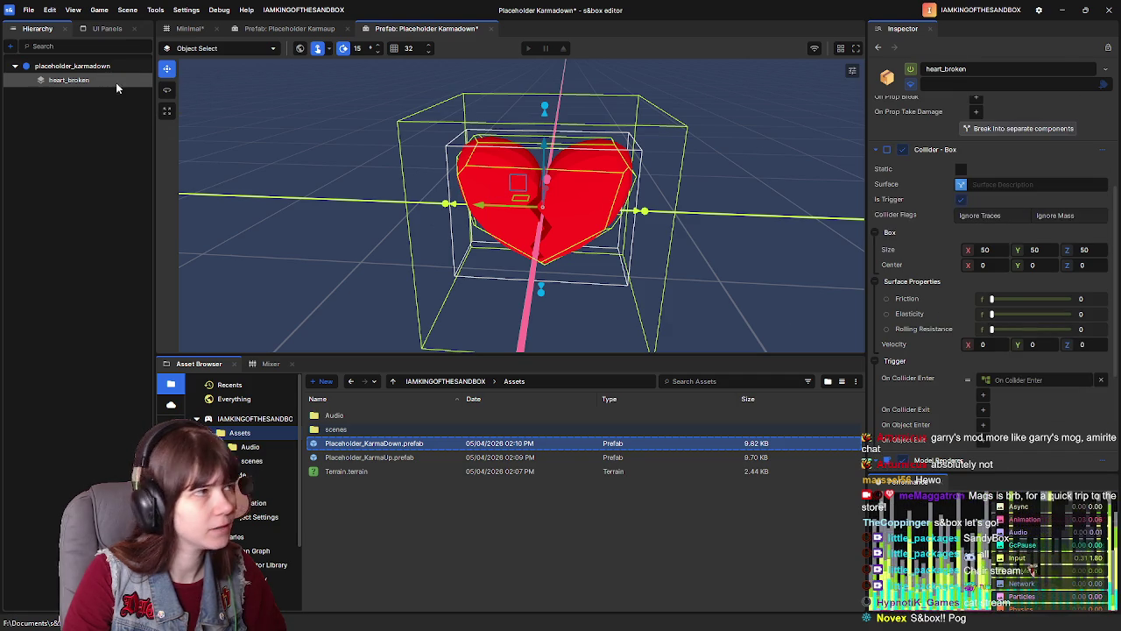
pyautogui.click(111, 72)
# Step: Add a trigger Box Collider to the placeholder_karmadown root and create its On Collider Enter action graph
pyautogui.click(951, 184)
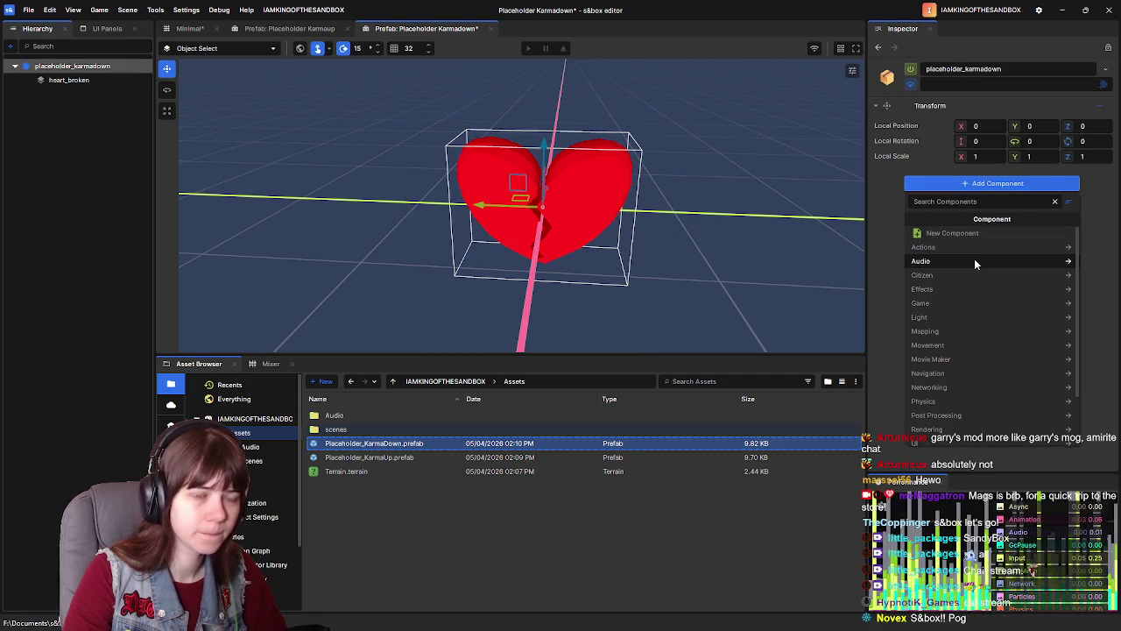
pyautogui.write('box')
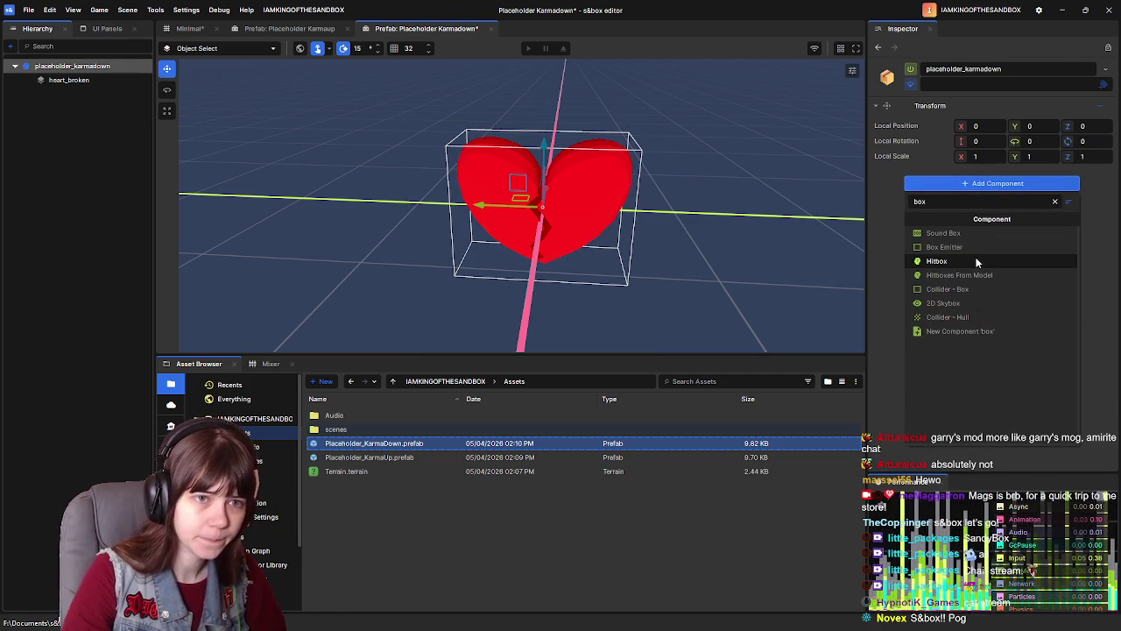
pyautogui.click(948, 289)
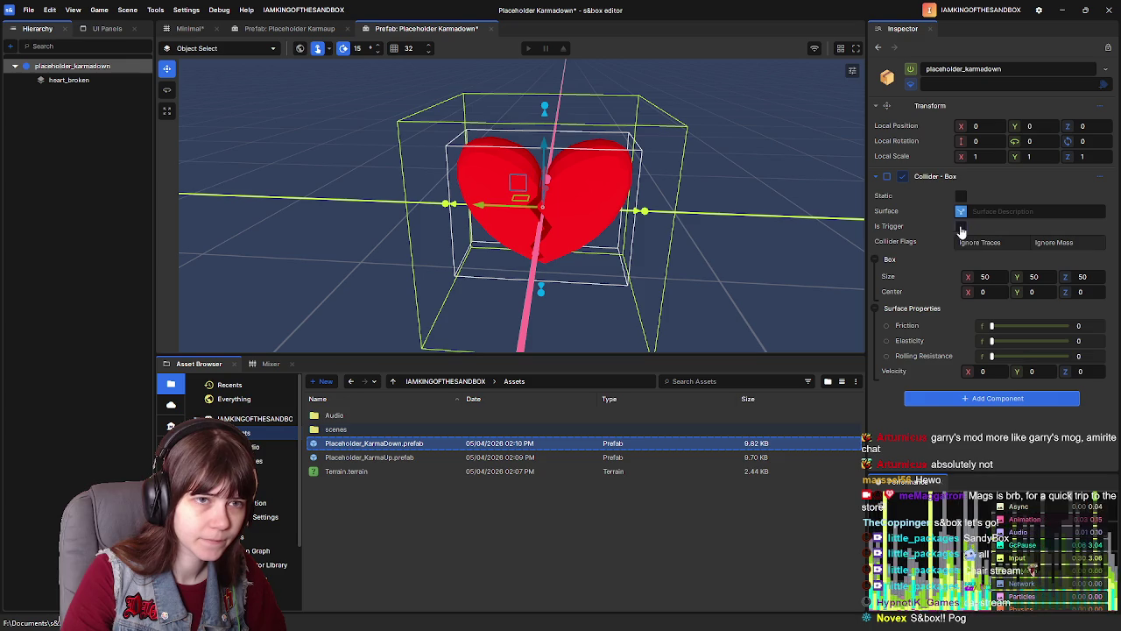
pyautogui.click(961, 226)
pyautogui.scroll(-1, 957, 379)
pyautogui.click(985, 384)
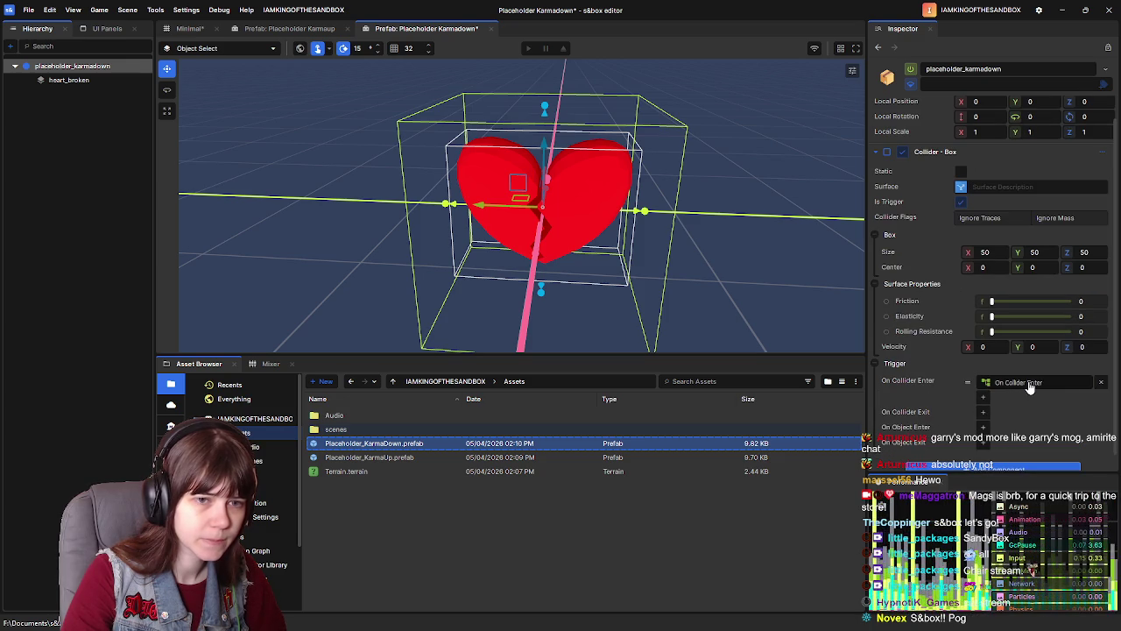
pyautogui.click(1047, 401)
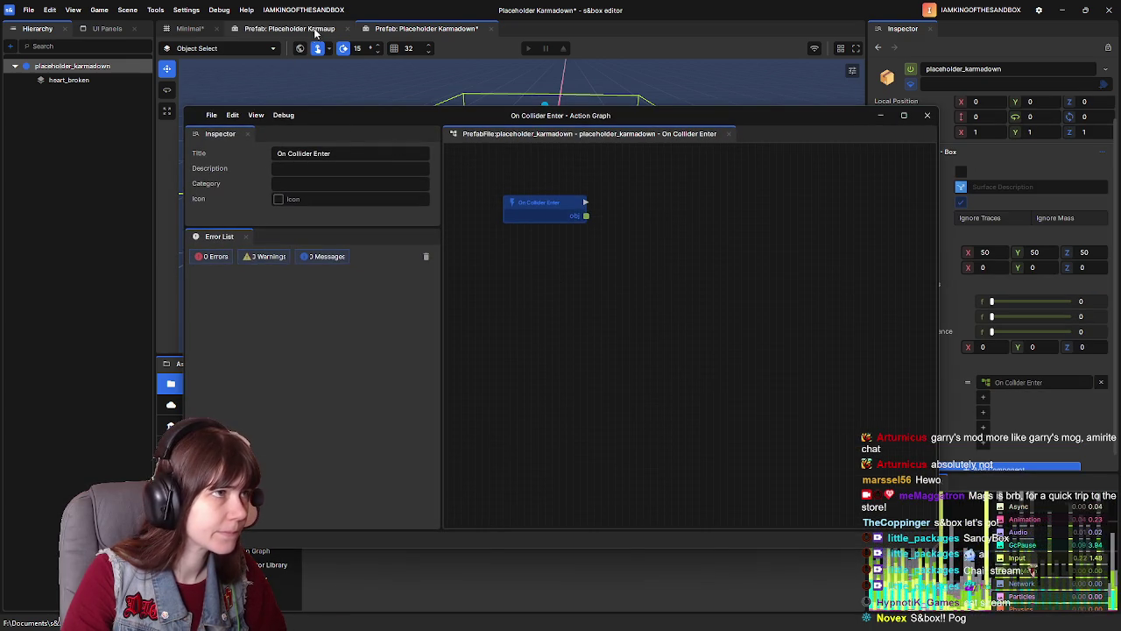
# Step: Copy heart_broken's On Collider Enter nodes into the root's collider-enter graph
pyautogui.click(66, 81)
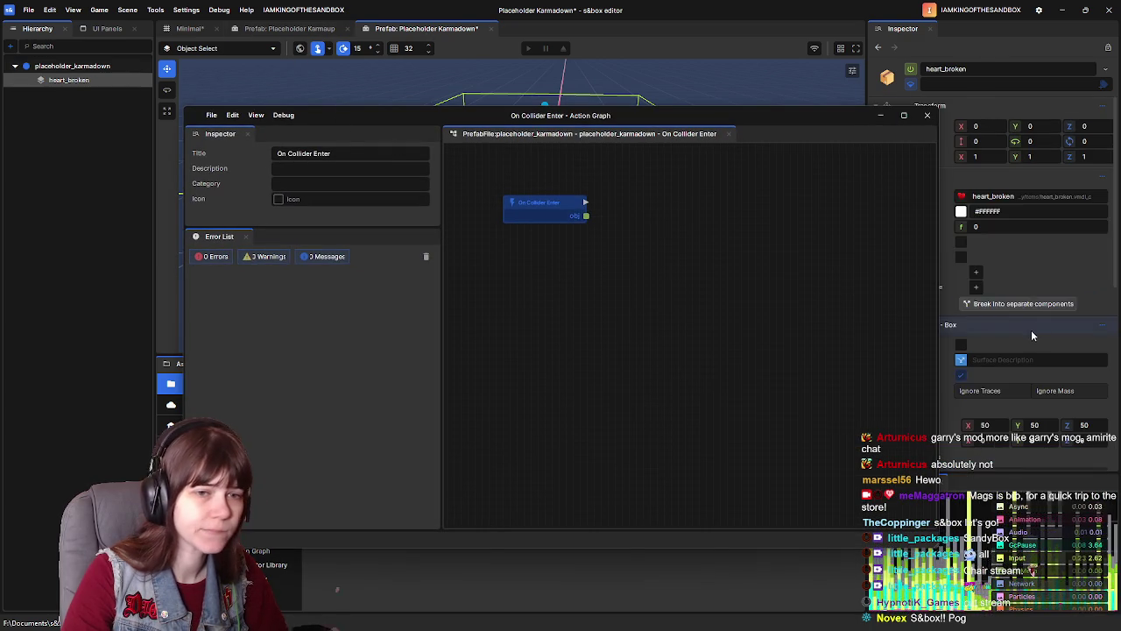
pyautogui.scroll(-5, 1020, 327)
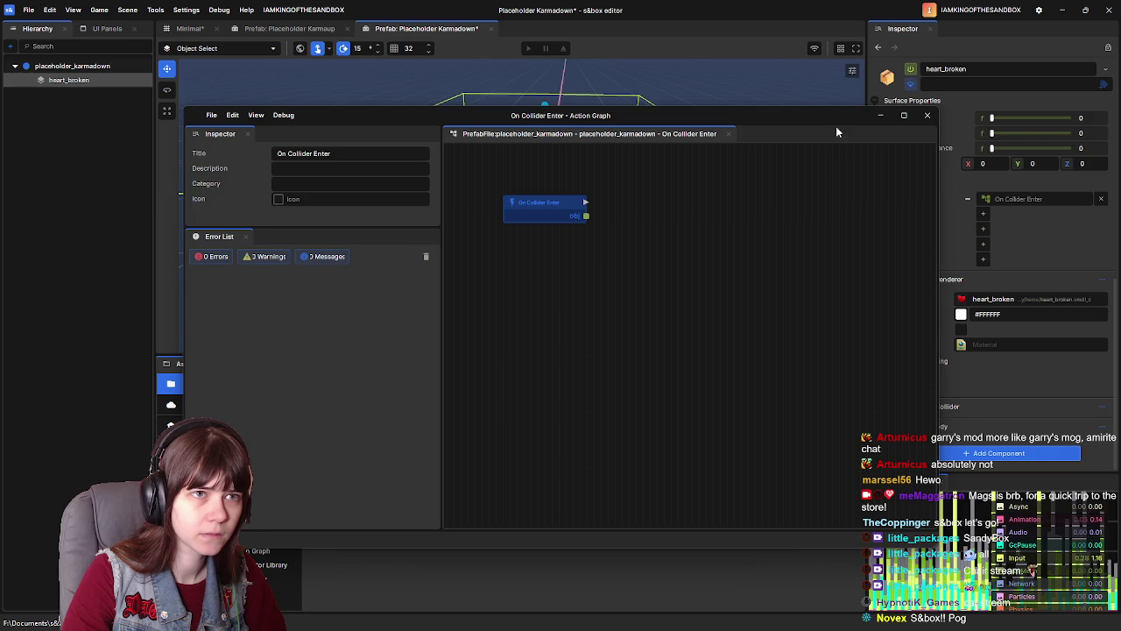
pyautogui.moveTo(846, 115); pyautogui.dragTo(769, 99)
pyautogui.click(1015, 205)
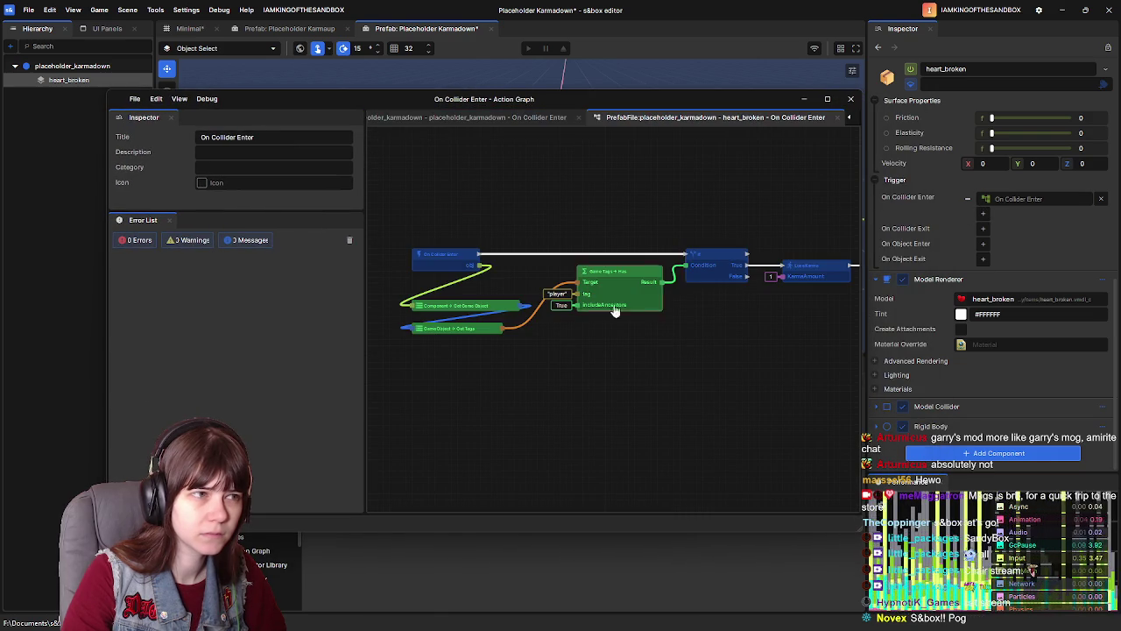
pyautogui.moveTo(412, 220)
pyautogui.mouseDown()
pyautogui.moveTo(880, 386)
pyautogui.moveTo(823, 398)
pyautogui.moveTo(753, 392)
pyautogui.moveTo(783, 396)
pyautogui.mouseUp()
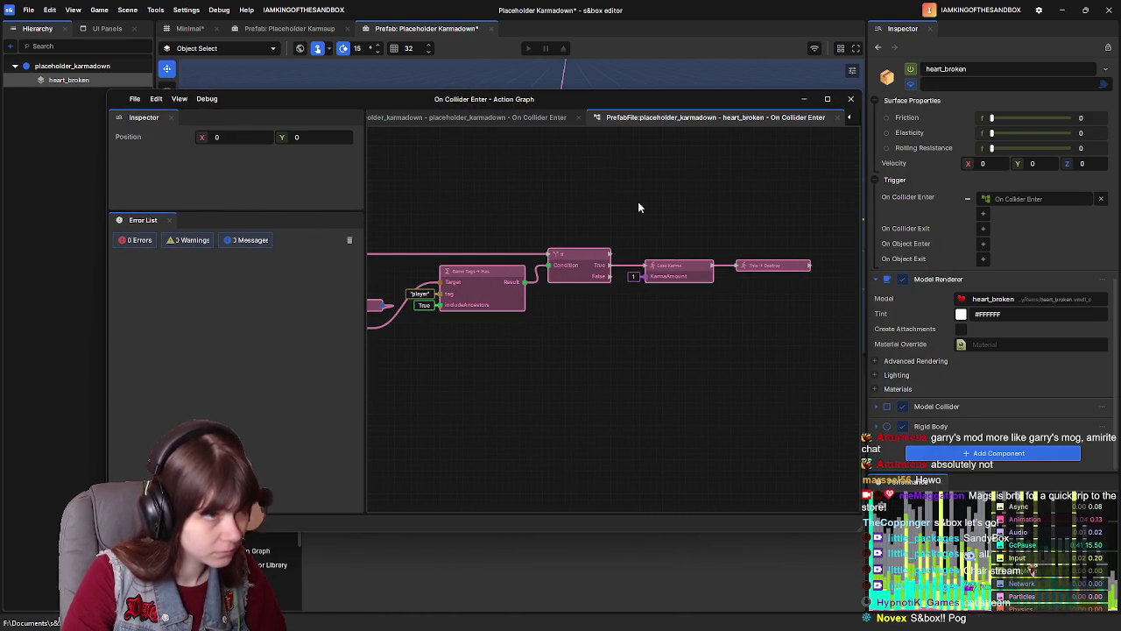
pyautogui.click(490, 120)
pyautogui.hotkey('ctrl', 'v')
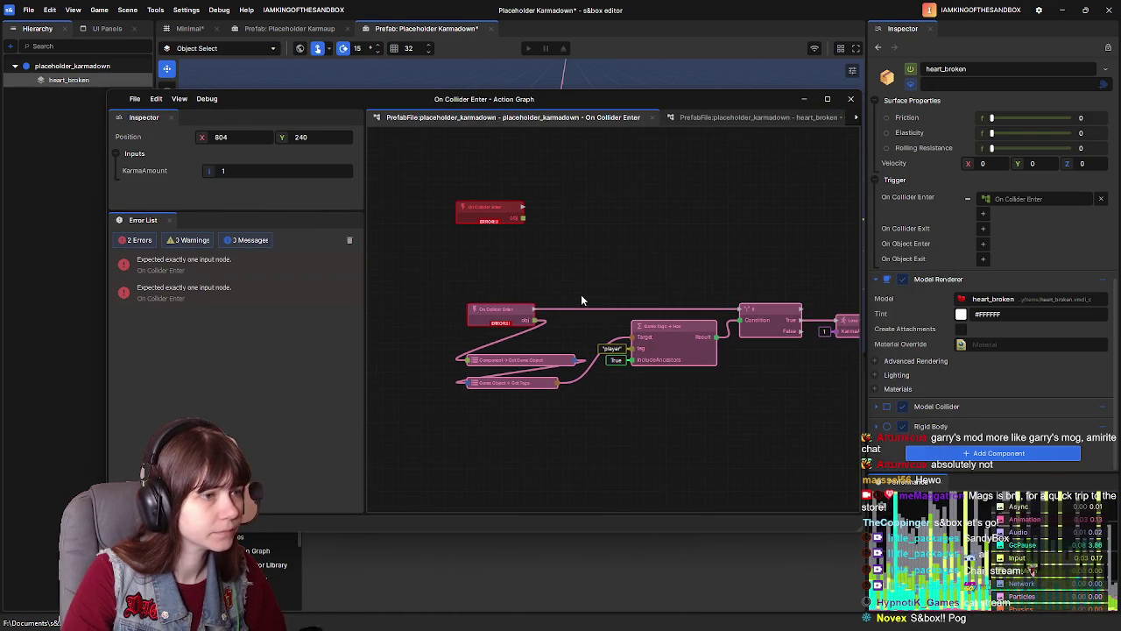
pyautogui.moveTo(460, 319)
pyautogui.mouseDown()
pyautogui.moveTo(464, 277)
pyautogui.moveTo(450, 246)
pyautogui.mouseUp()
# Step: Delete the duplicate On Collider Enter start node, tidy the graph, and save the prefab
pyautogui.click(452, 223)
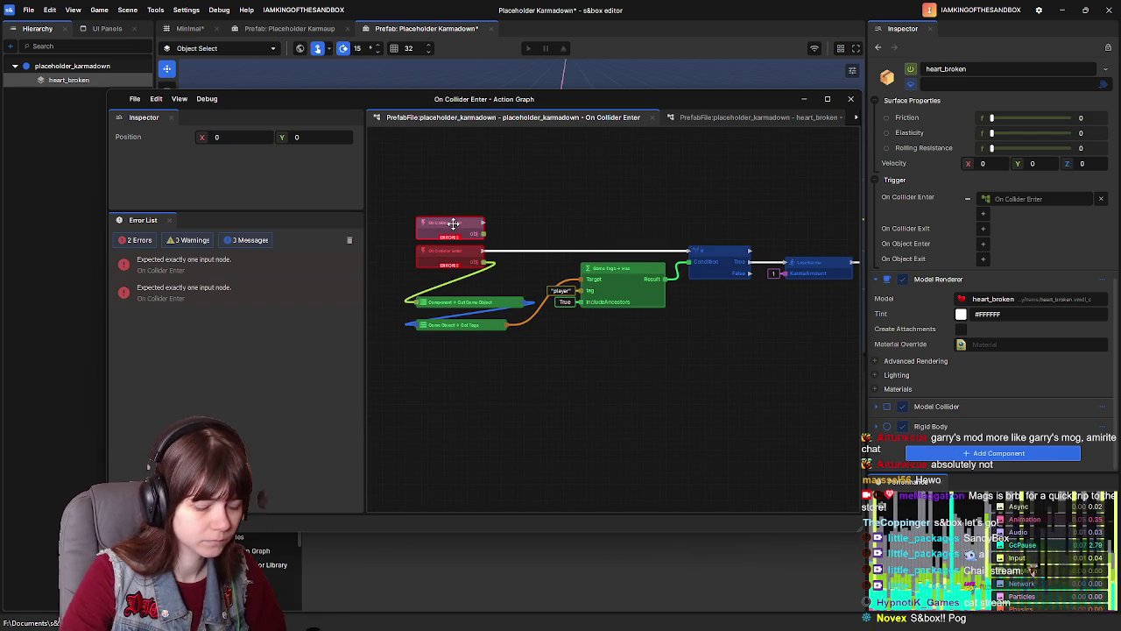
pyautogui.press('Delete')
pyautogui.scroll(-1, 455, 224)
pyautogui.moveTo(416, 204); pyautogui.dragTo(803, 340)
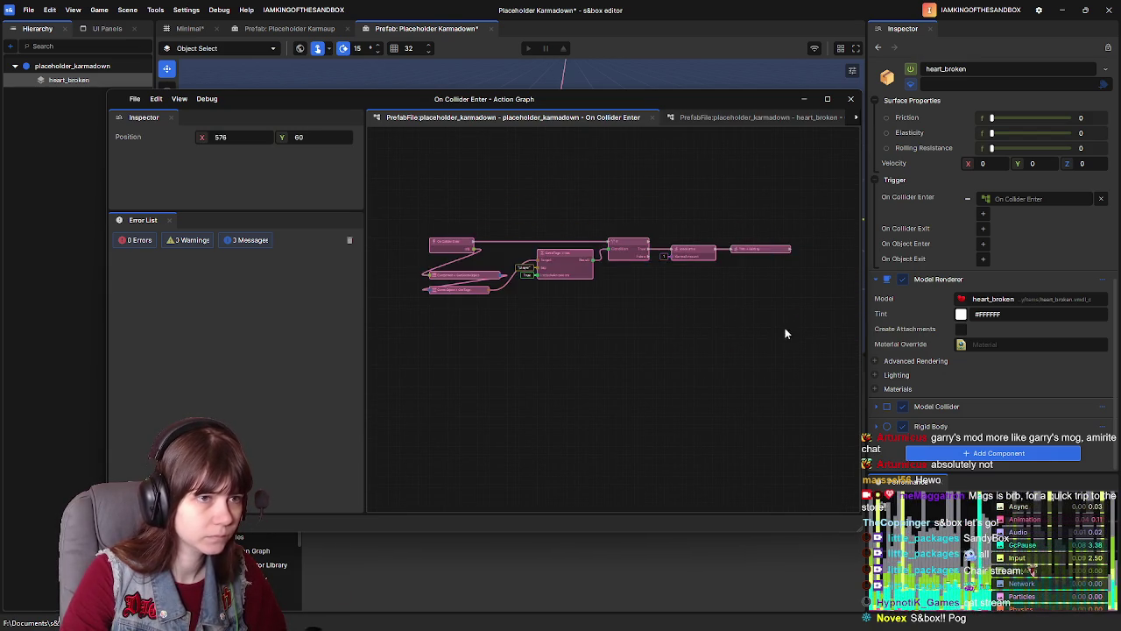
pyautogui.scroll(2, 446, 192)
pyautogui.moveTo(458, 275); pyautogui.dragTo(455, 250)
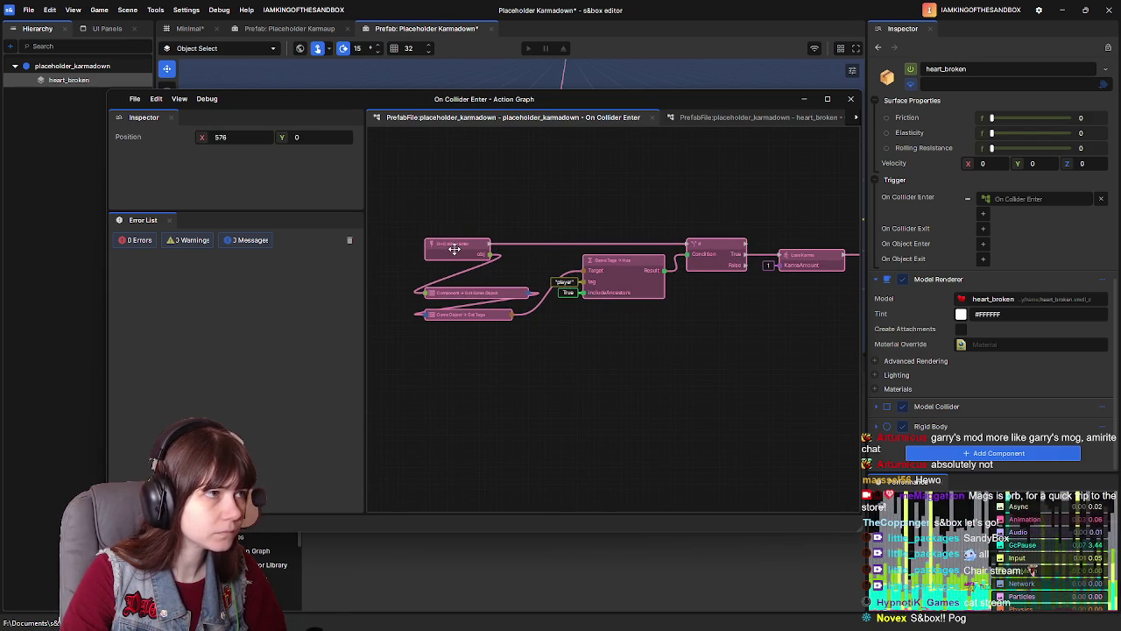
pyautogui.click(502, 211)
pyautogui.hscroll(3, 548, 215)
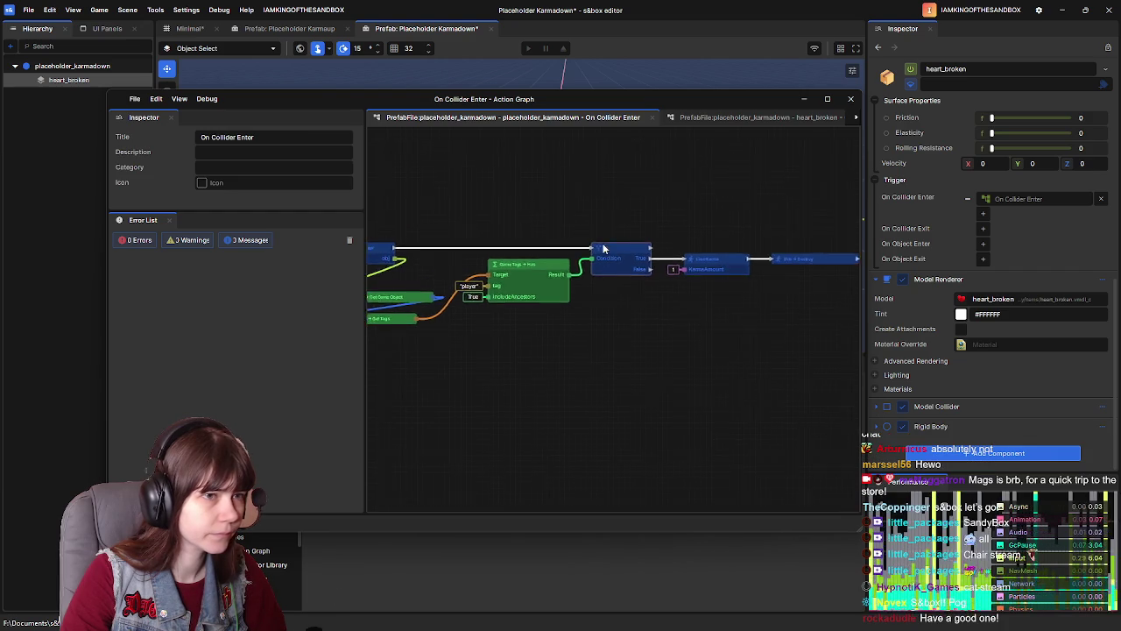
pyautogui.hscroll(-1, 596, 221)
pyautogui.hotkey('ctrl', 's')
pyautogui.click(850, 98)
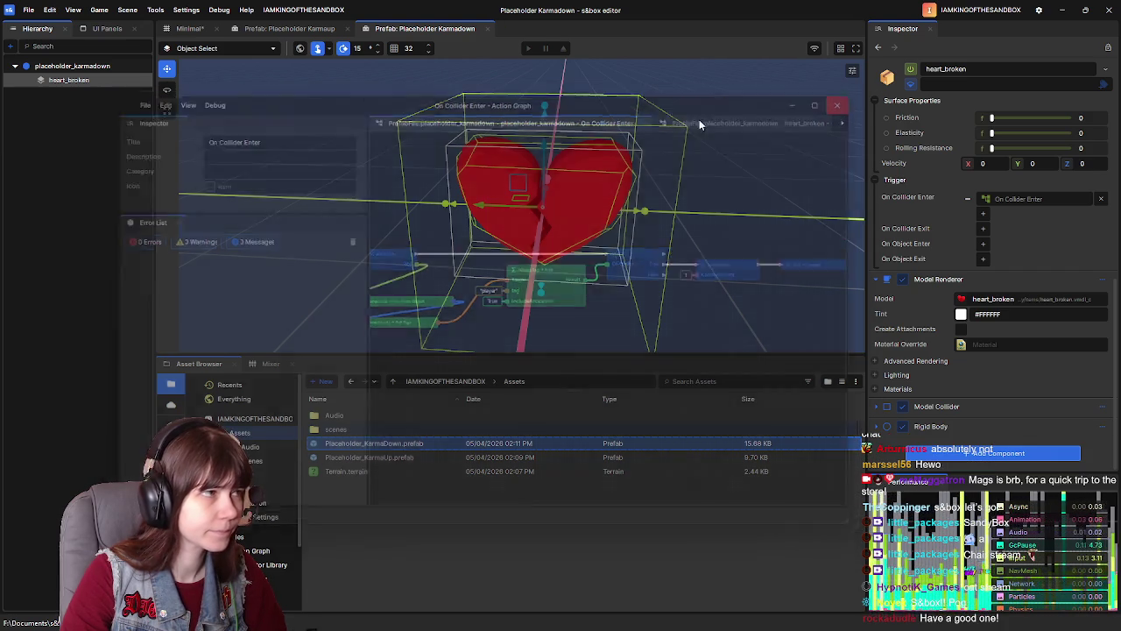
pyautogui.click(88, 70)
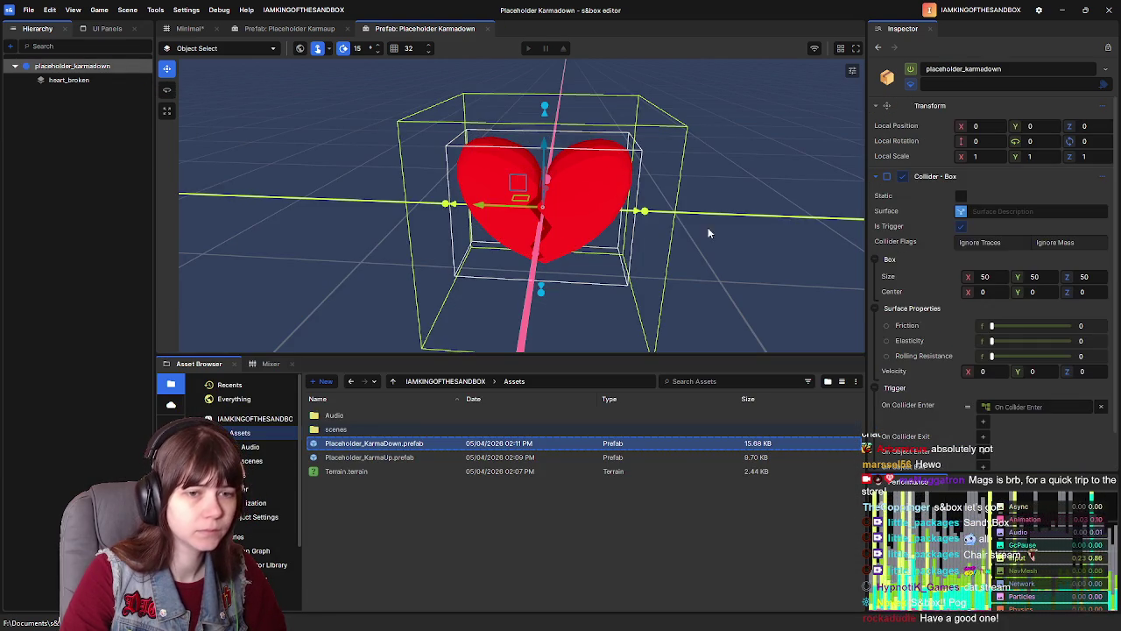
# Step: Switch to the Placeholder Karmaup prefab and open balloon_heart's On Collider Enter graph
pyautogui.scroll(-1, 939, 336)
pyautogui.scroll(1, 945, 338)
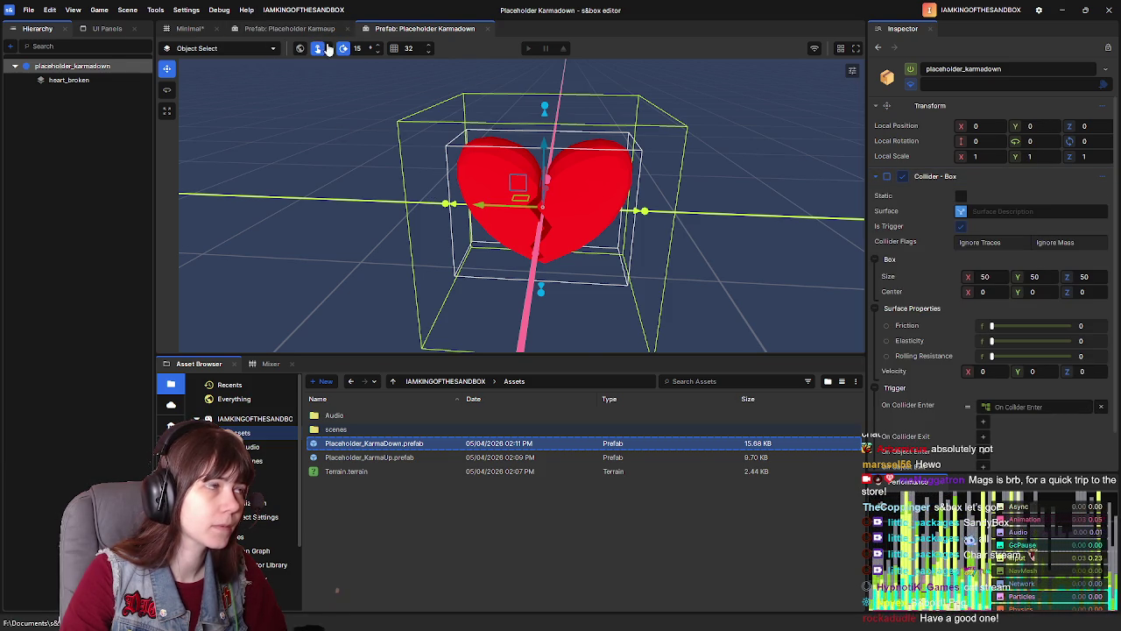
pyautogui.click(289, 28)
pyautogui.scroll(-8, 963, 347)
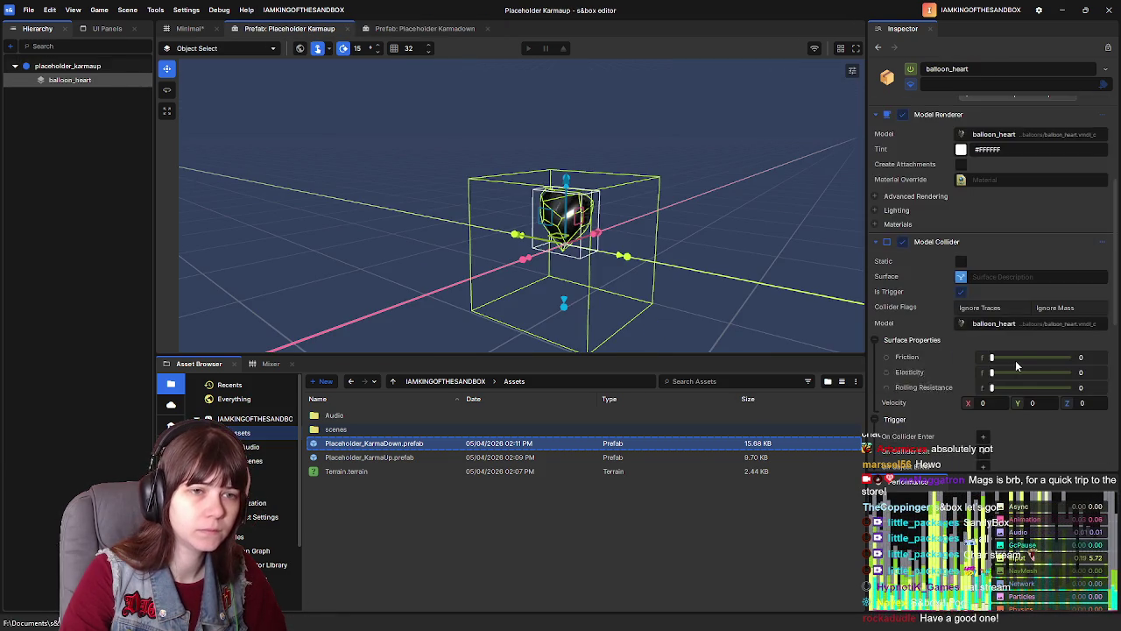
pyautogui.scroll(-5, 963, 347)
pyautogui.click(982, 361)
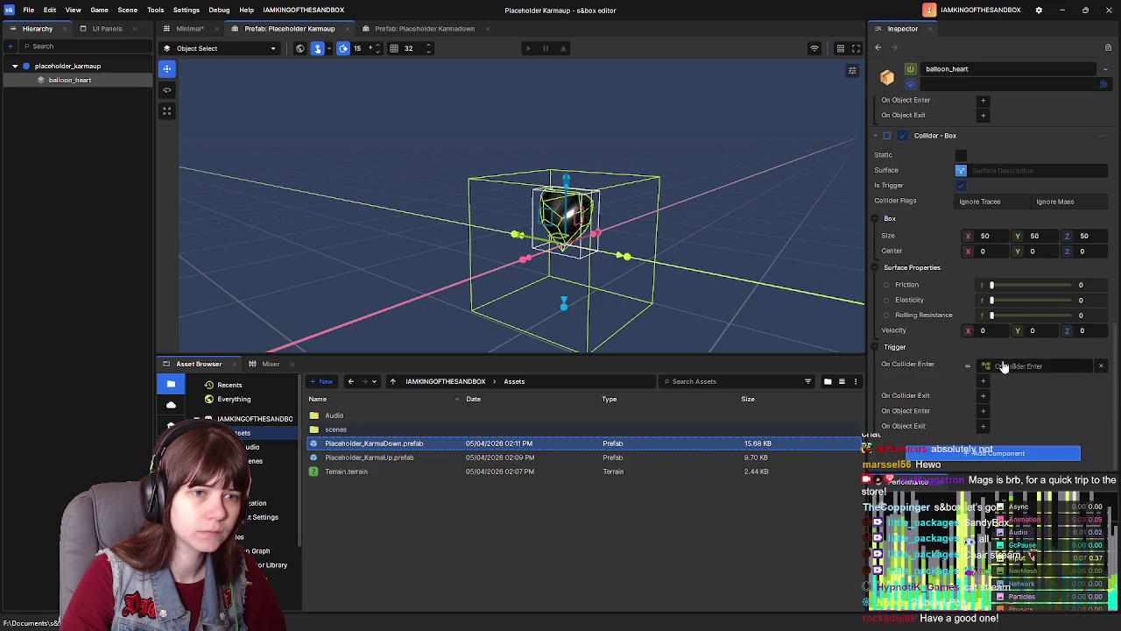
pyautogui.click(1021, 371)
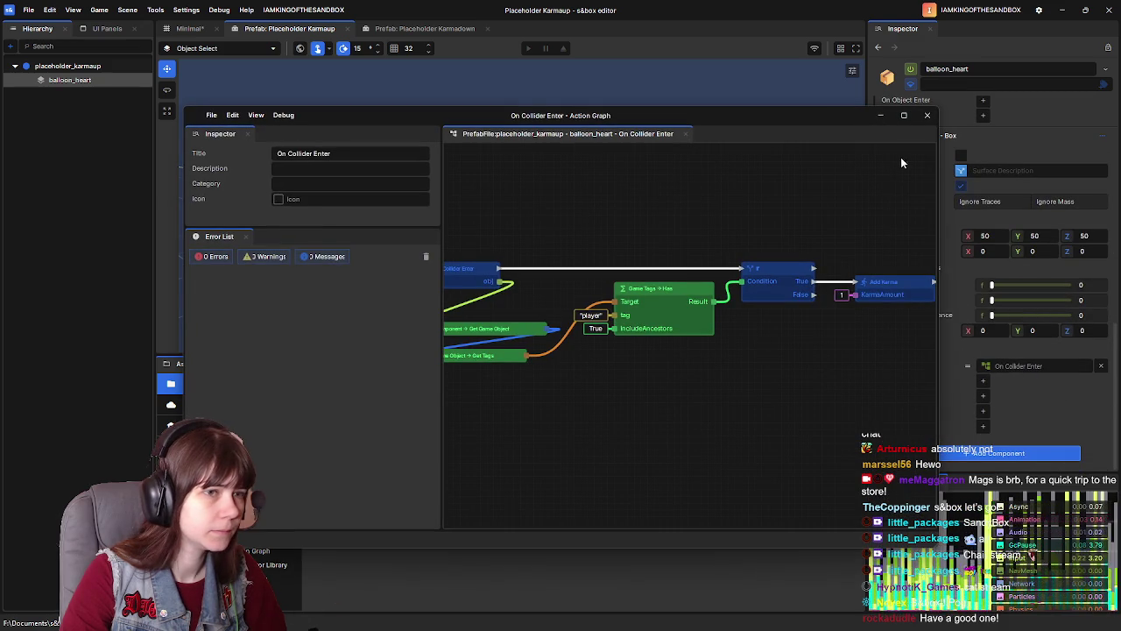
# Step: Select all of balloon_heart's graph nodes, then start adding a component to the placeholder_karmaup root
pyautogui.scroll(-3, 626, 262)
pyautogui.moveTo(505, 225); pyautogui.dragTo(831, 344)
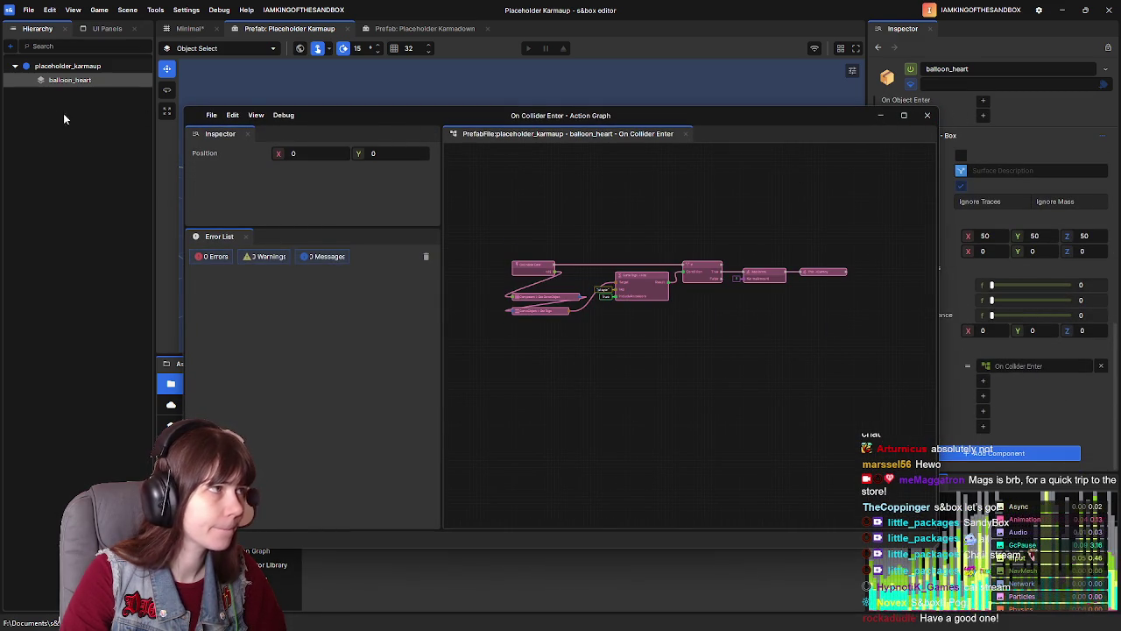
pyautogui.click(71, 68)
pyautogui.click(1028, 189)
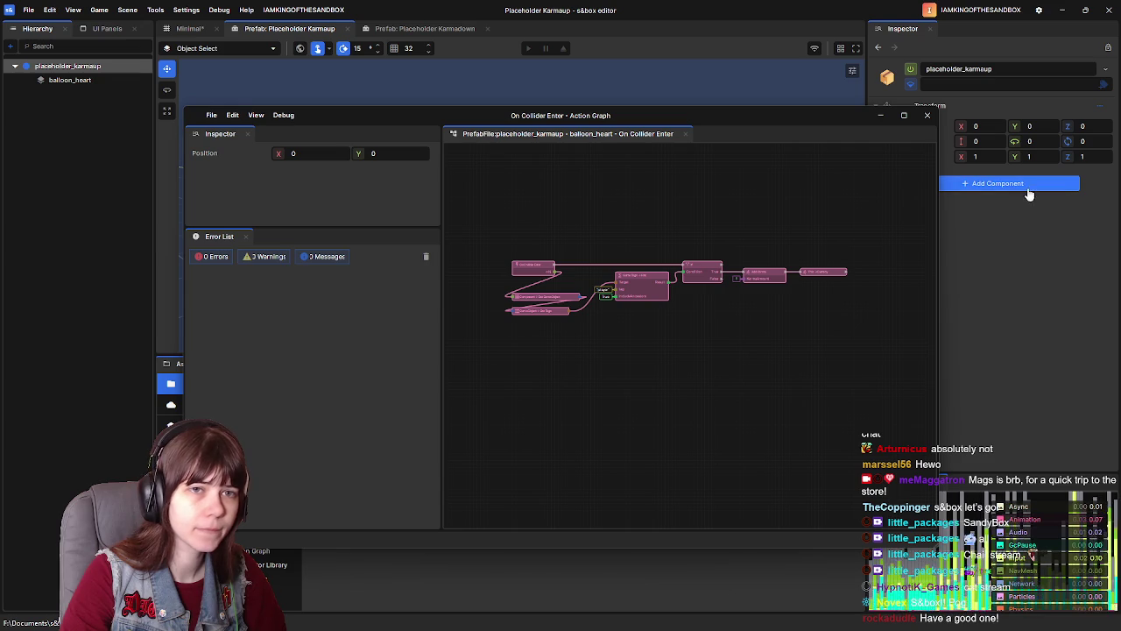
# Step: Add a trigger Box Collider to the placeholder_karmaup root and create its On Collider Enter graph
pyautogui.write('box')
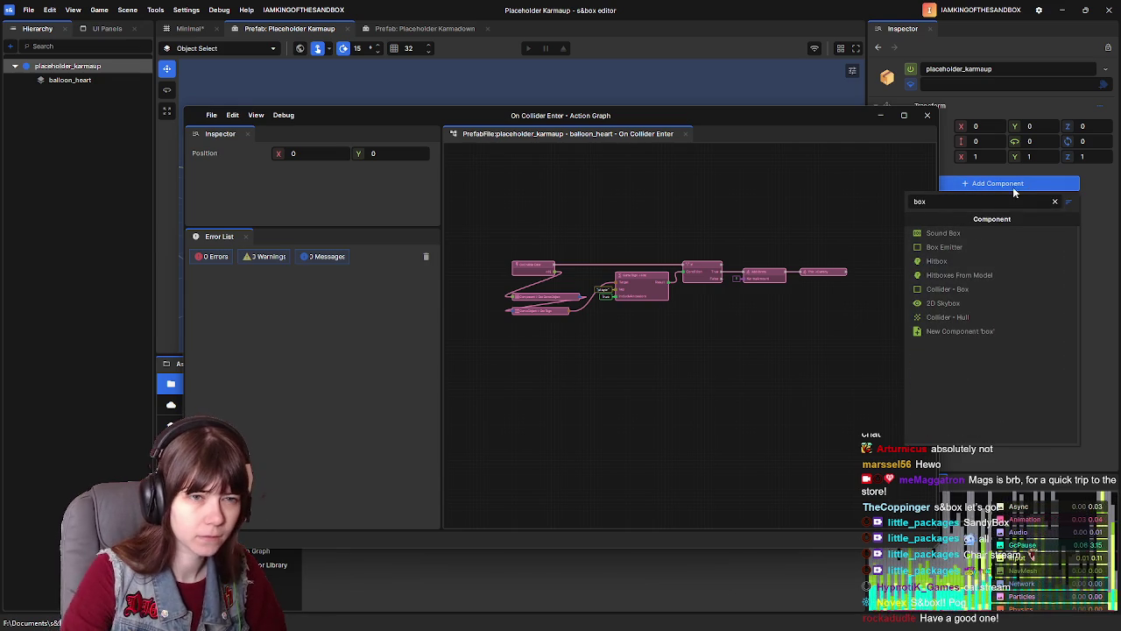
pyautogui.click(950, 289)
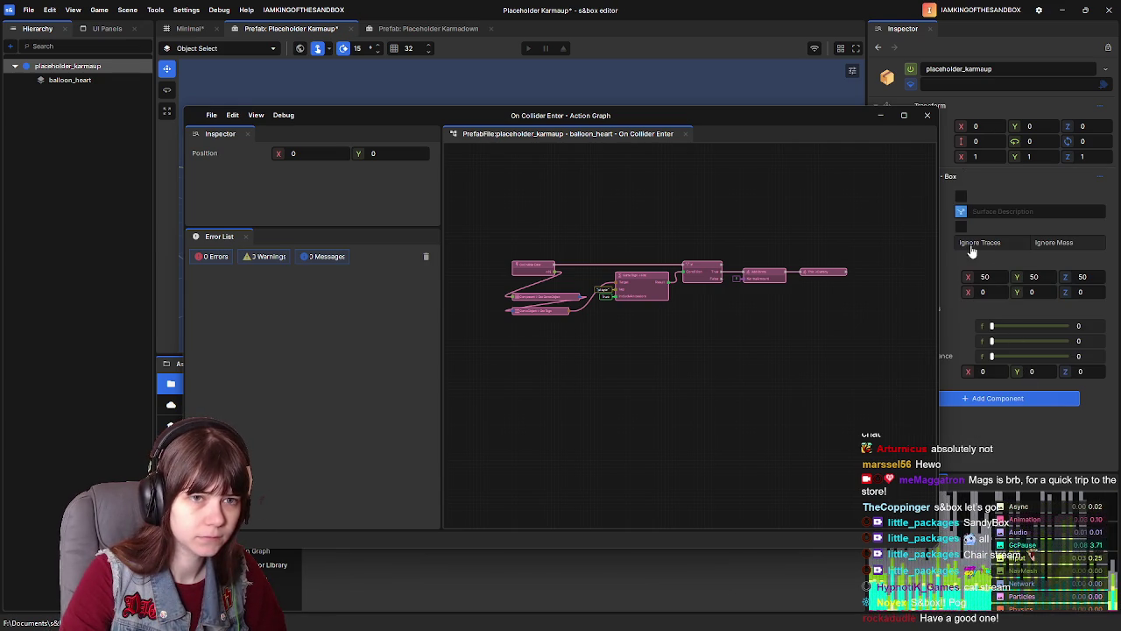
pyautogui.moveTo(864, 128); pyautogui.dragTo(778, 117)
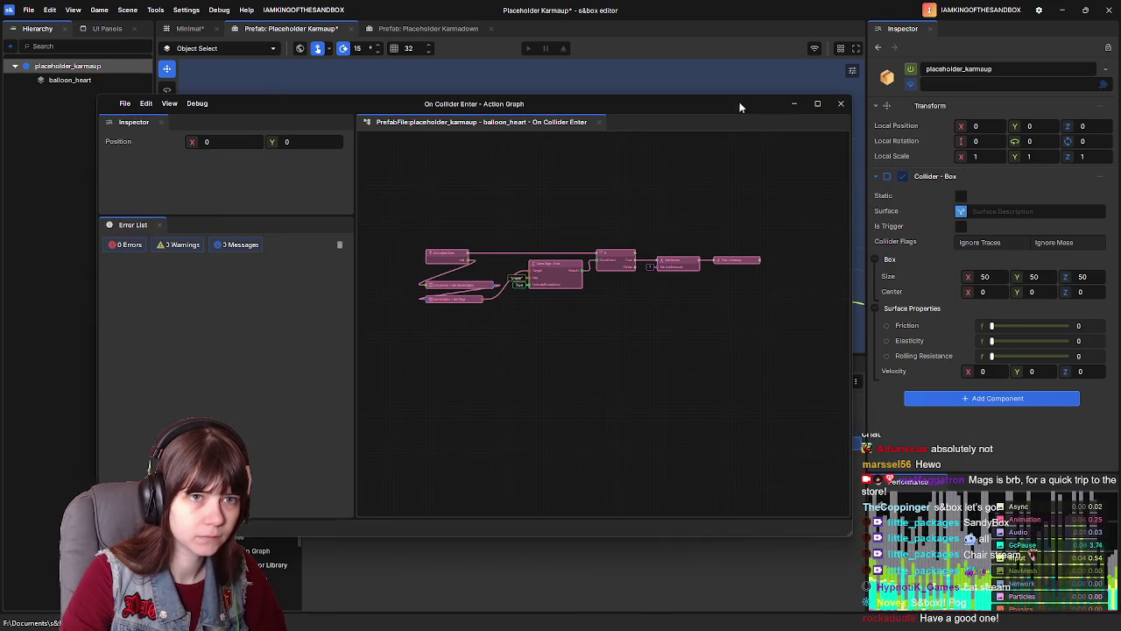
pyautogui.click(961, 226)
pyautogui.click(983, 404)
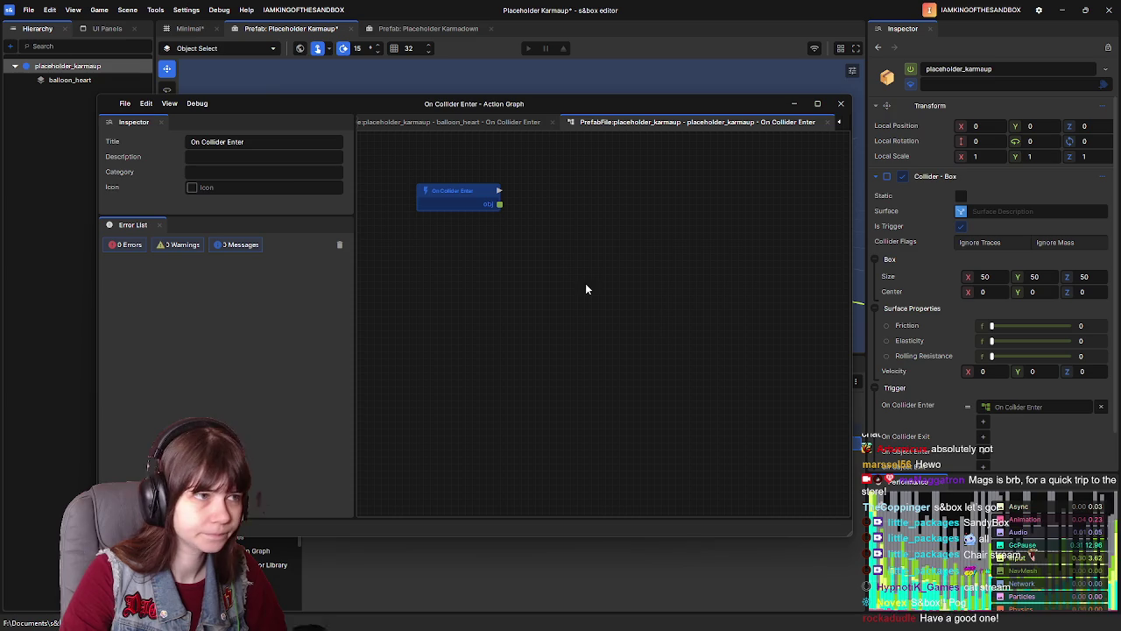
# Step: Paste balloon_heart's Add Karma nodes, delete the duplicate start node, and tidy the graph
pyautogui.hotkey('ctrl', 'v')
pyautogui.moveTo(388, 255); pyautogui.dragTo(803, 358)
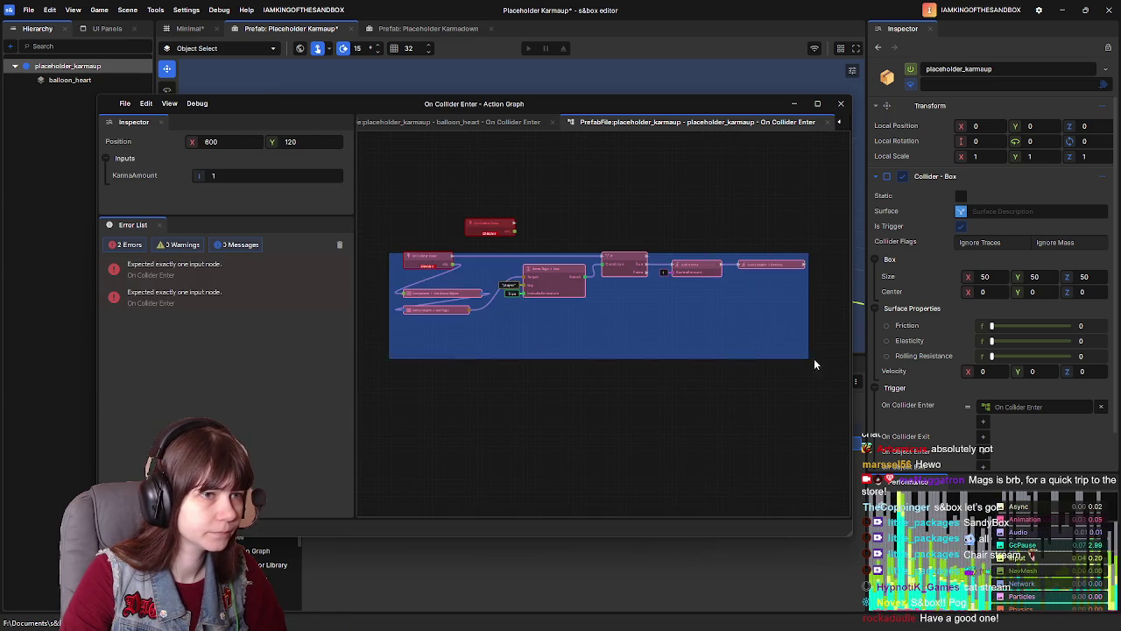
pyautogui.moveTo(427, 255); pyautogui.dragTo(490, 238)
pyautogui.click(493, 226)
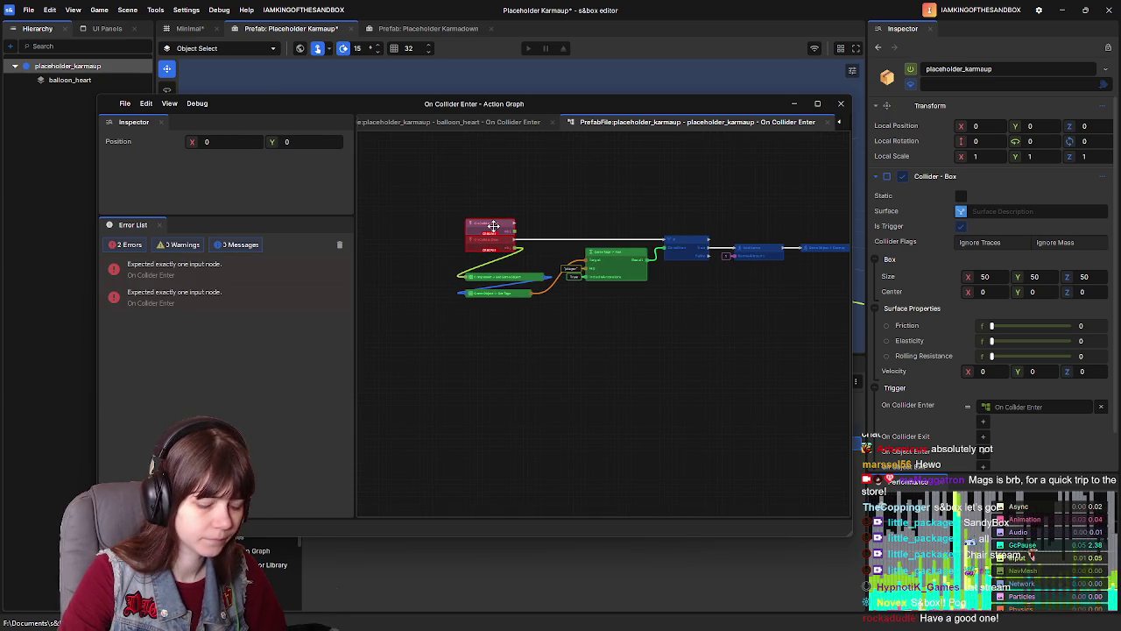
pyautogui.press('Delete')
pyautogui.scroll(-2, 493, 225)
pyautogui.hotkey('ctrl', 'a')
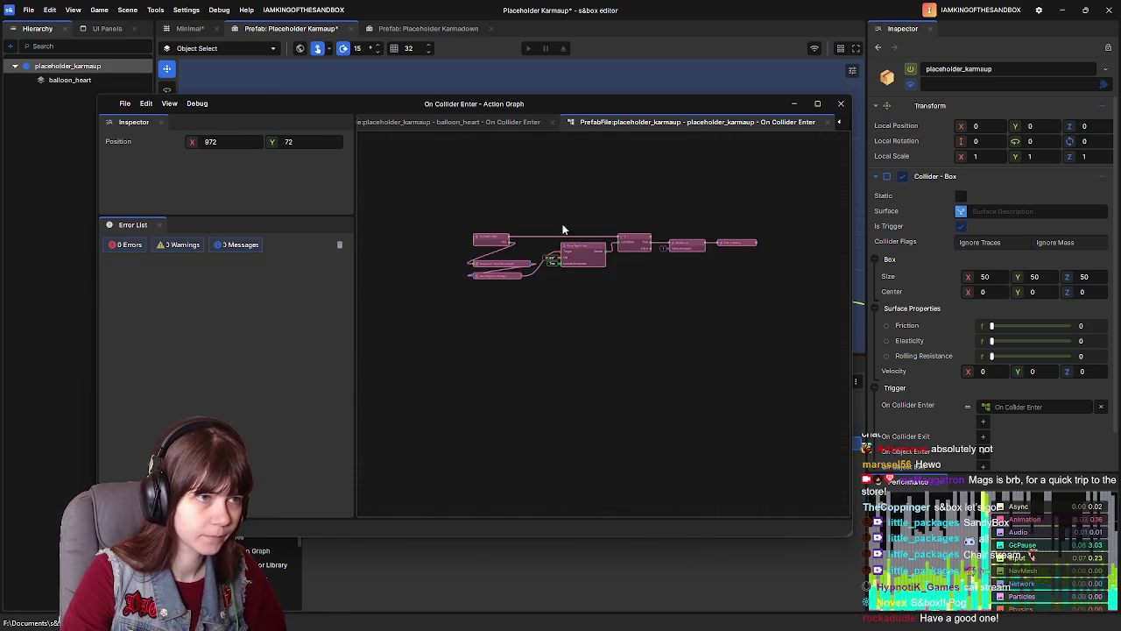
pyautogui.scroll(2, 493, 222)
pyautogui.moveTo(494, 263); pyautogui.dragTo(492, 232)
pyautogui.click(666, 195)
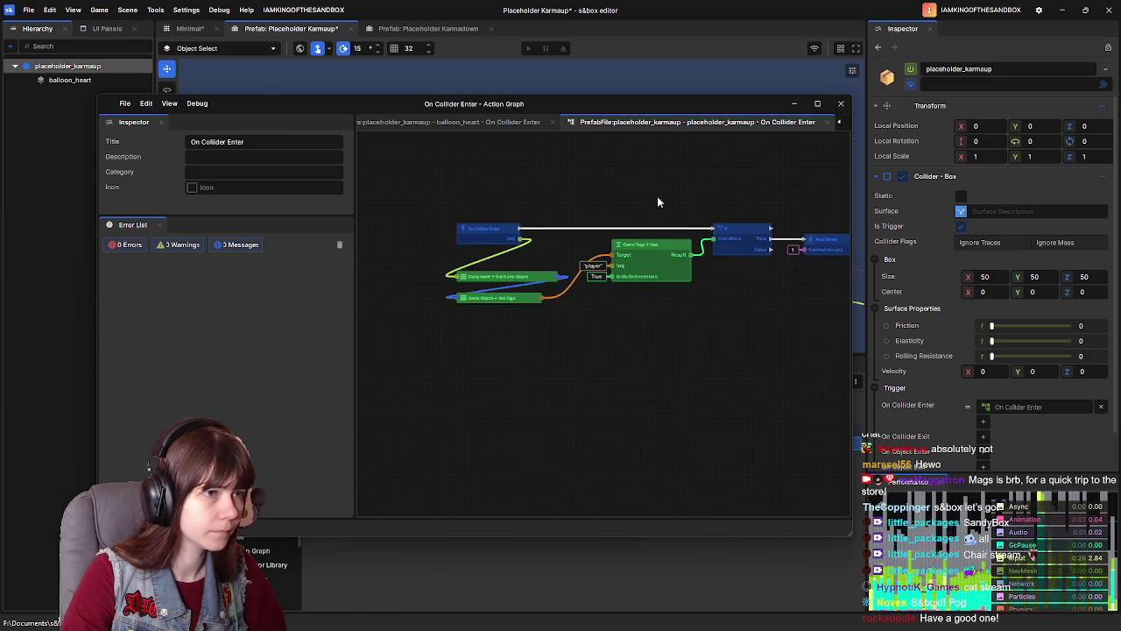
# Step: Save the prefab and close both Action Graph tabs and the graph window
pyautogui.hotkey('ctrl', 's')
pyautogui.click(828, 123)
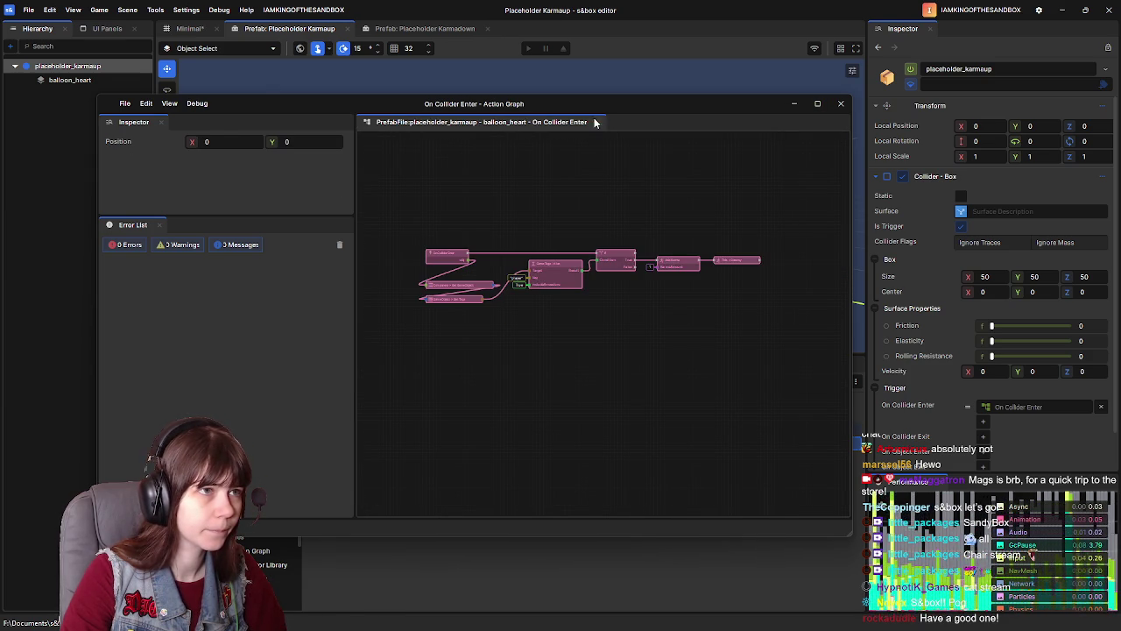
pyautogui.click(599, 123)
pyautogui.click(841, 103)
pyautogui.click(217, 180)
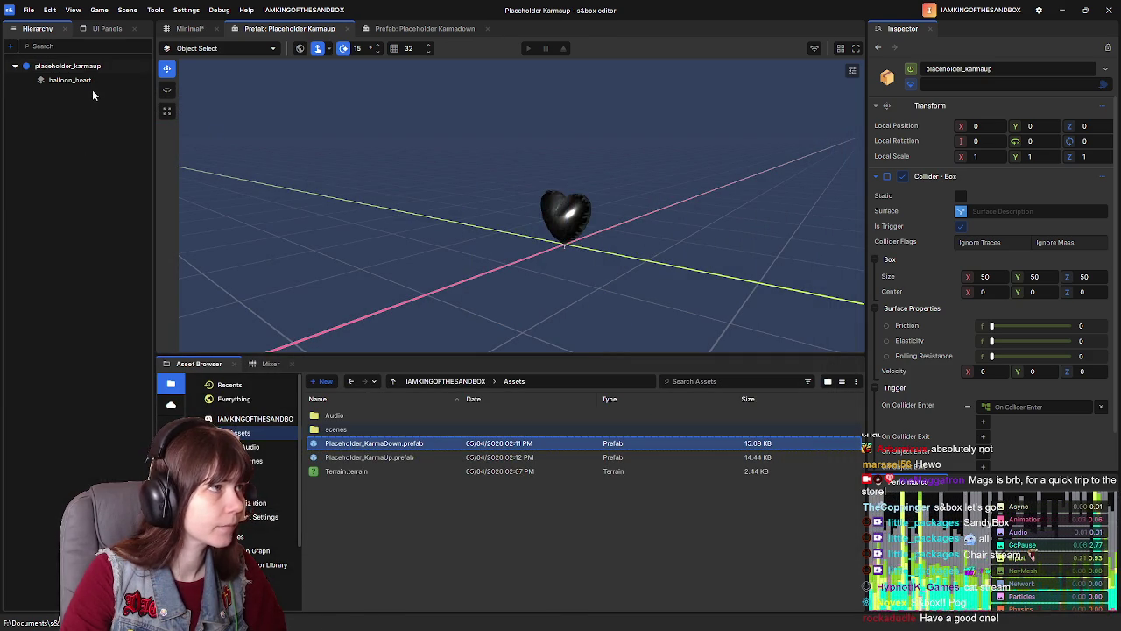
# Step: Disable balloon_heart's box collider in the Karmaup prefab and save it
pyautogui.click(88, 81)
pyautogui.scroll(-10, 972, 337)
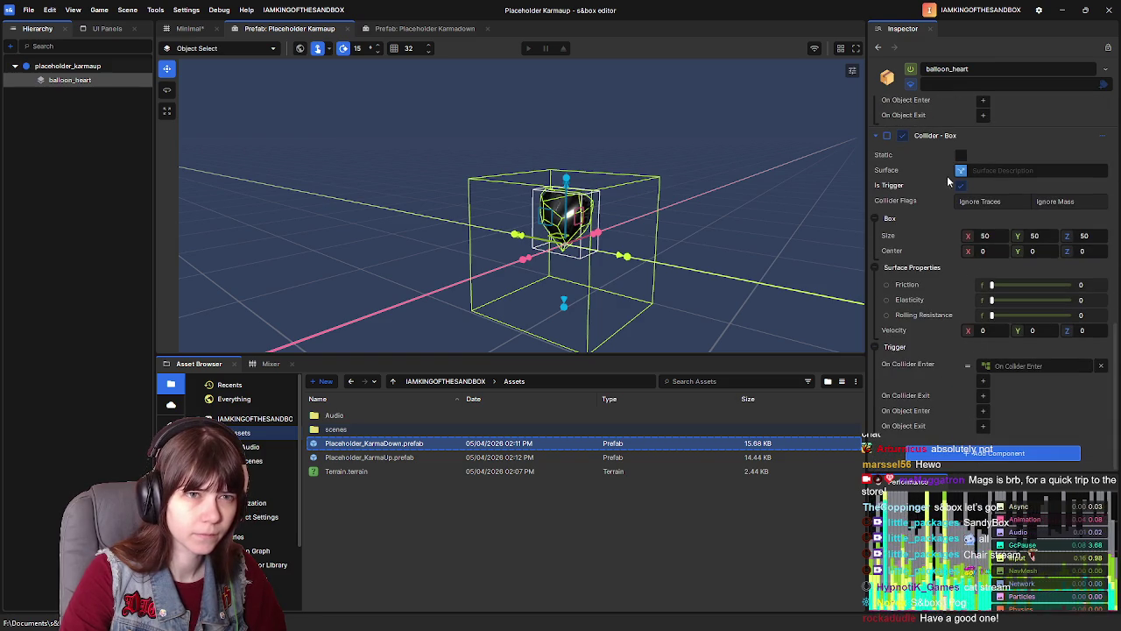
pyautogui.click(901, 137)
pyautogui.scroll(5, 959, 280)
pyautogui.hotkey('ctrl', 's')
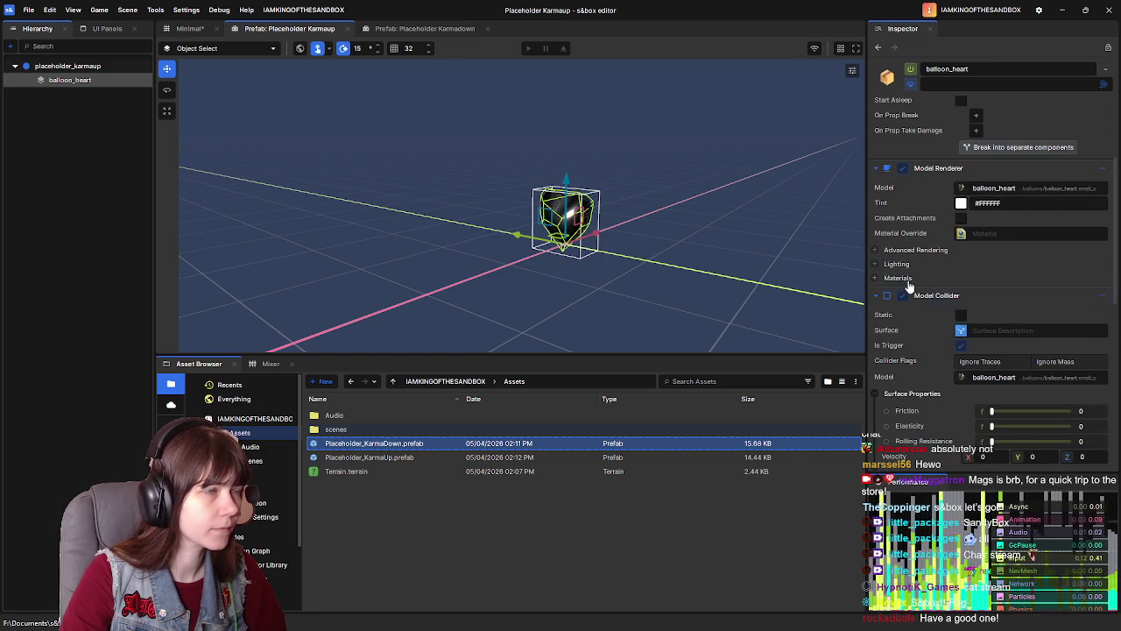
# Step: Disable the heart_broken child's box collider in the Karmadown prefab
pyautogui.click(425, 28)
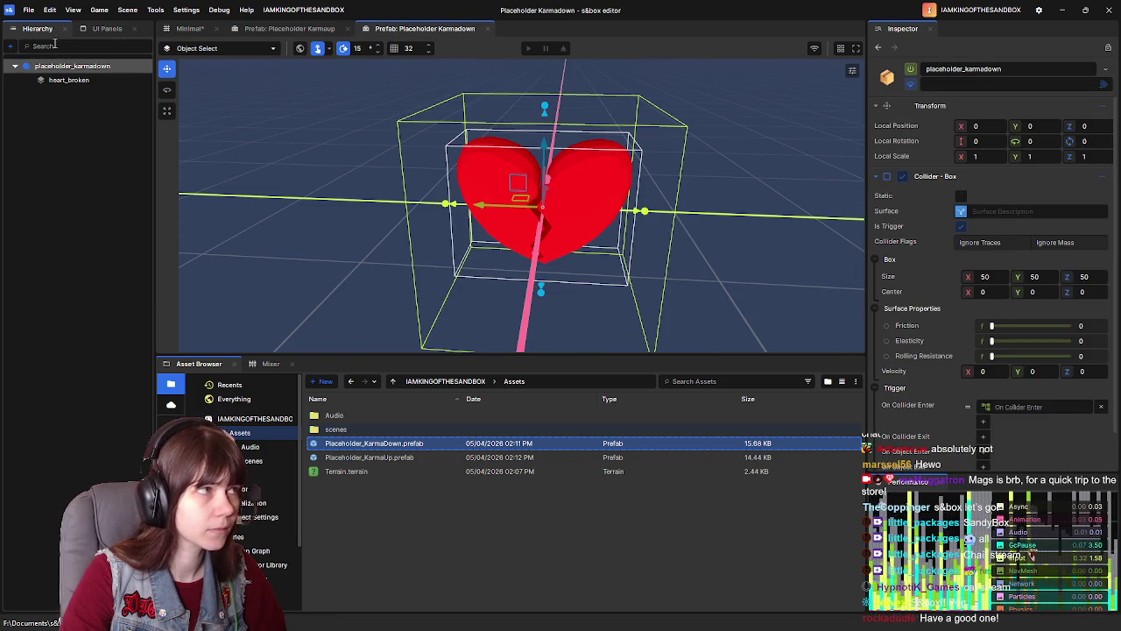
pyautogui.click(50, 82)
pyautogui.scroll(-5, 911, 263)
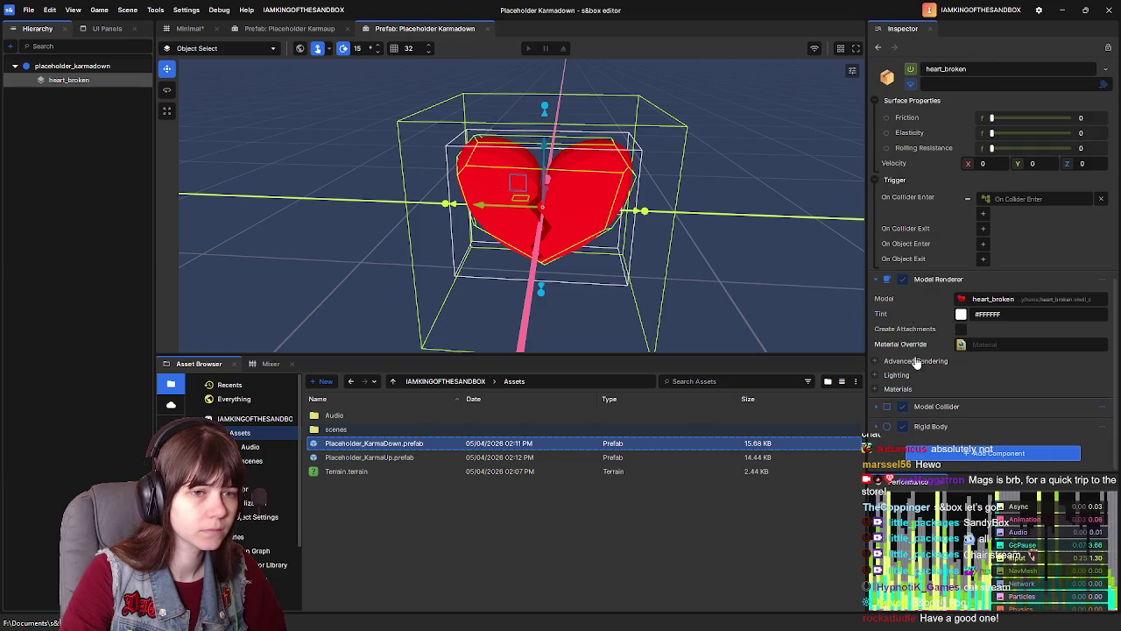
pyautogui.scroll(5, 919, 355)
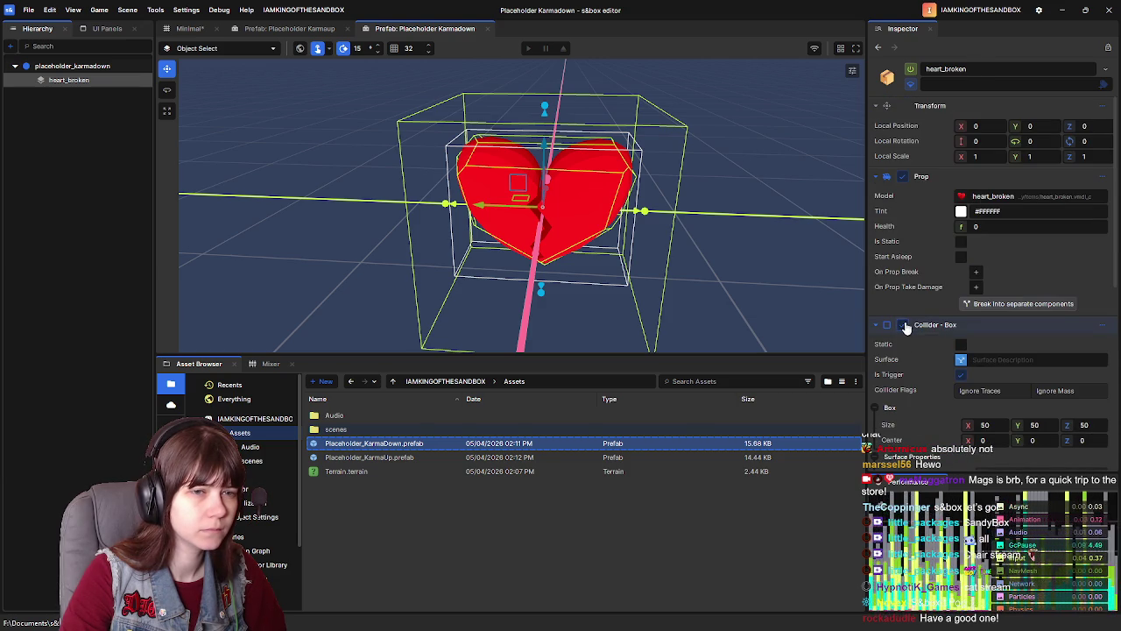
pyautogui.click(907, 326)
pyautogui.scroll(-3, 935, 307)
# Step: Return to the Minimal scene and inspect the placeholder_karmadown (1) and placeholder_karmaup (4) hearts
pyautogui.click(186, 28)
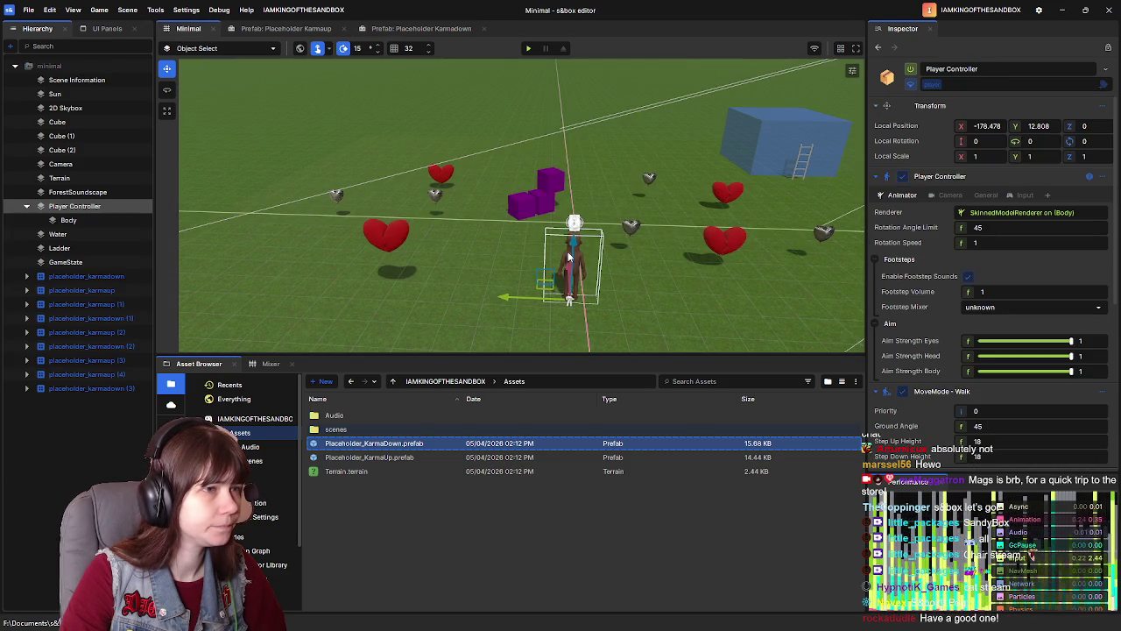
pyautogui.scroll(2, 613, 228)
pyautogui.click(646, 234)
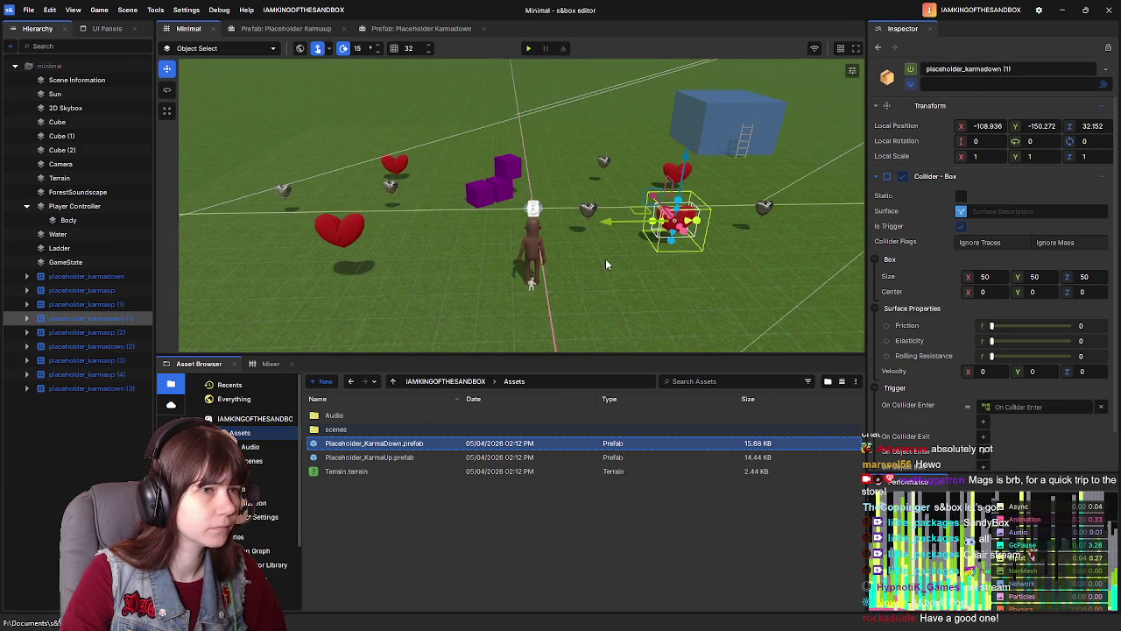
pyautogui.click(753, 211)
pyautogui.click(765, 211)
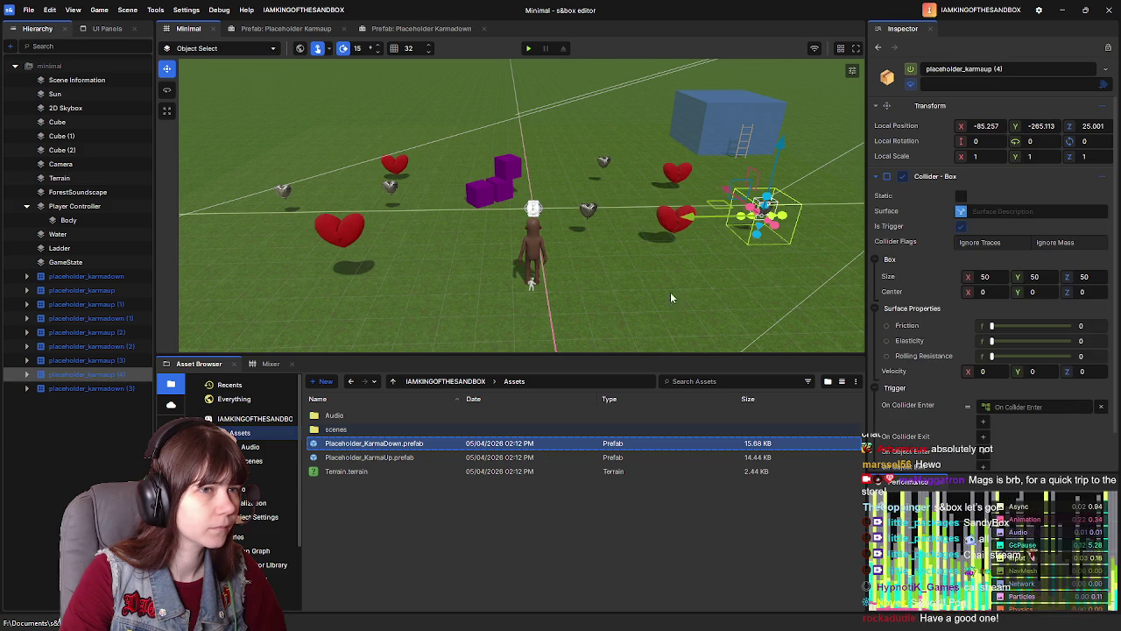
pyautogui.press('Escape')
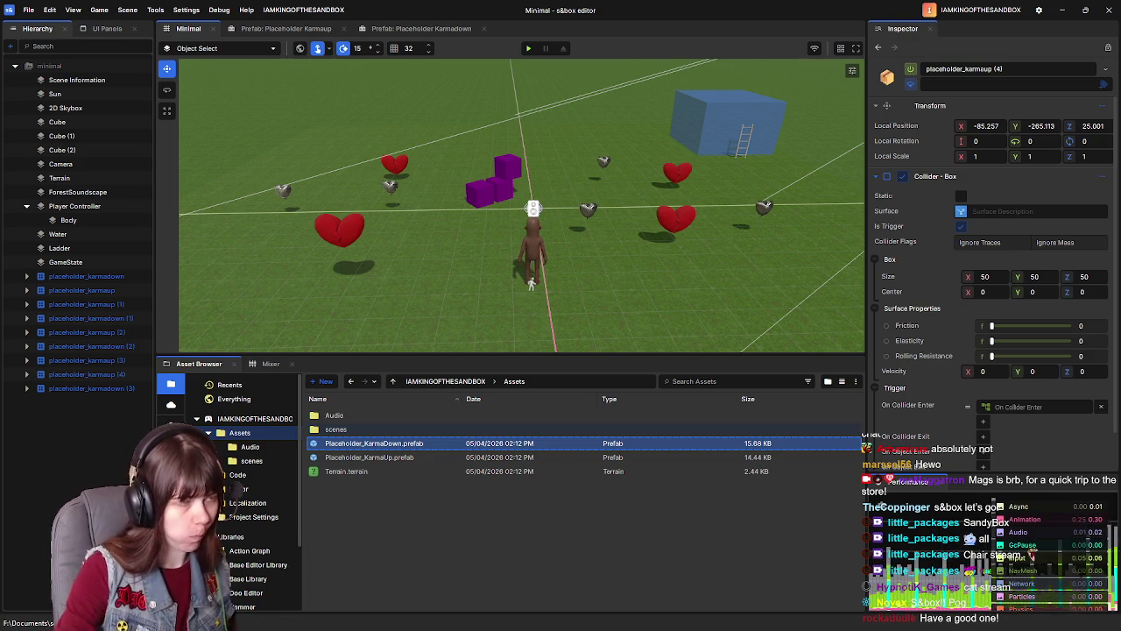
# Step: Play-test the scene, walking into karmaup and karmadown hearts while watching the Karma counter change
pyautogui.click(530, 49)
pyautogui.press('w')
pyautogui.press('w')
pyautogui.press('w')
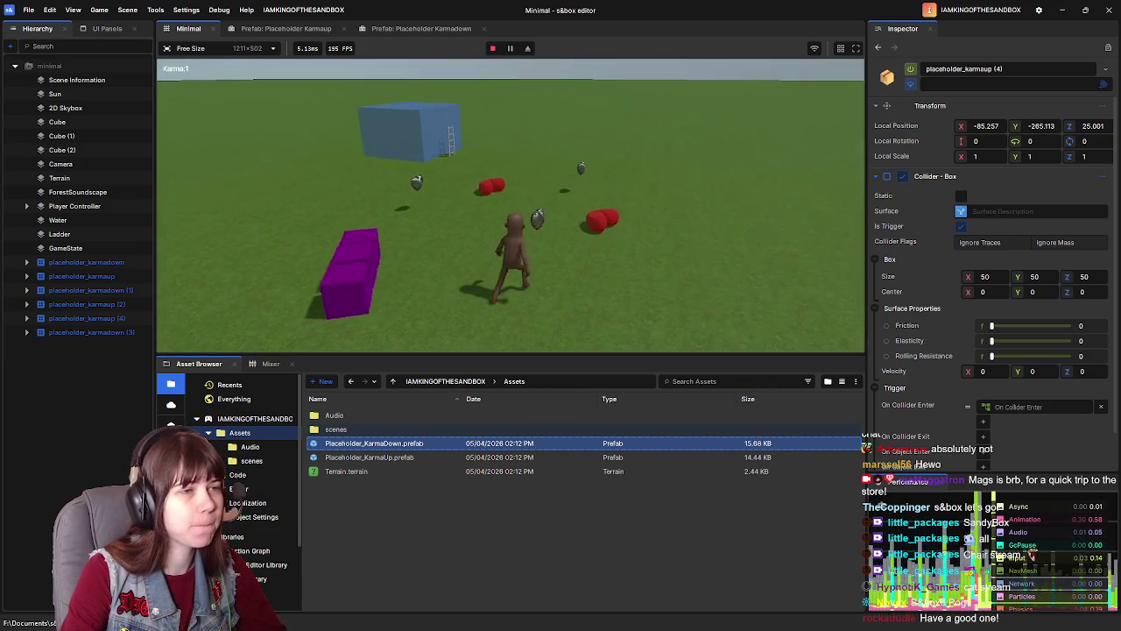
pyautogui.press('w')
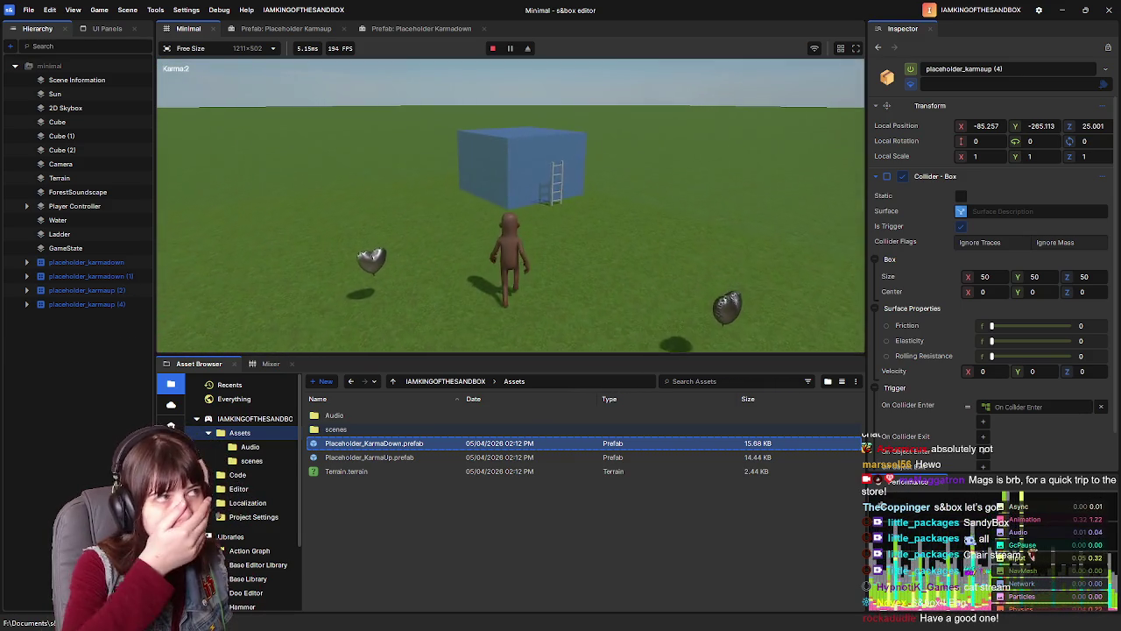
pyautogui.press('w')
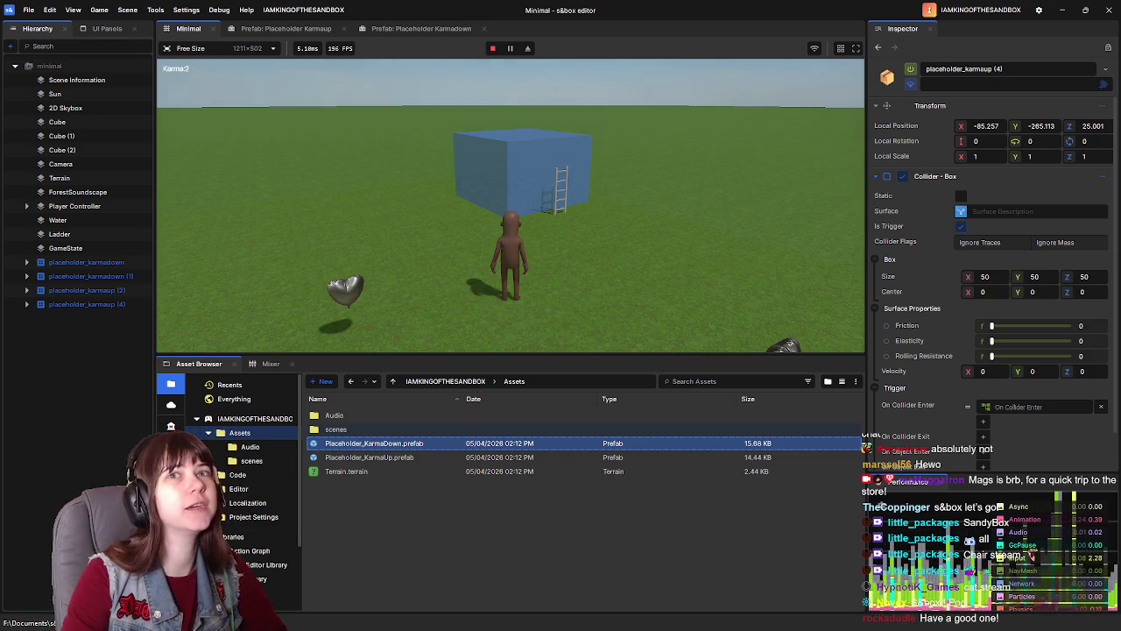
pyautogui.press('w')
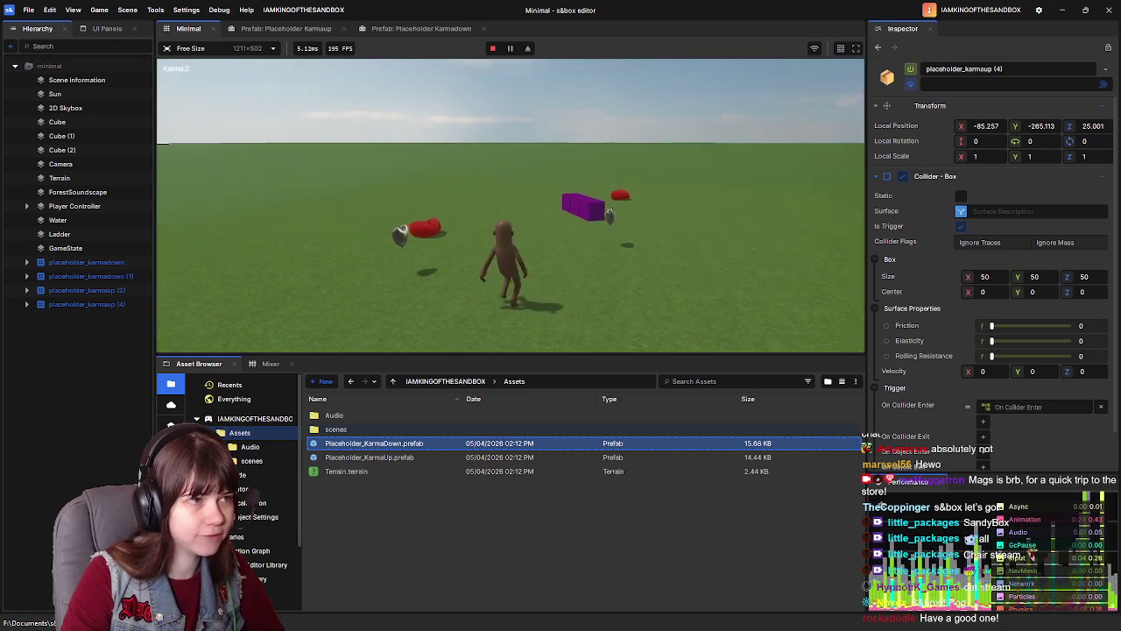
pyautogui.press('w')
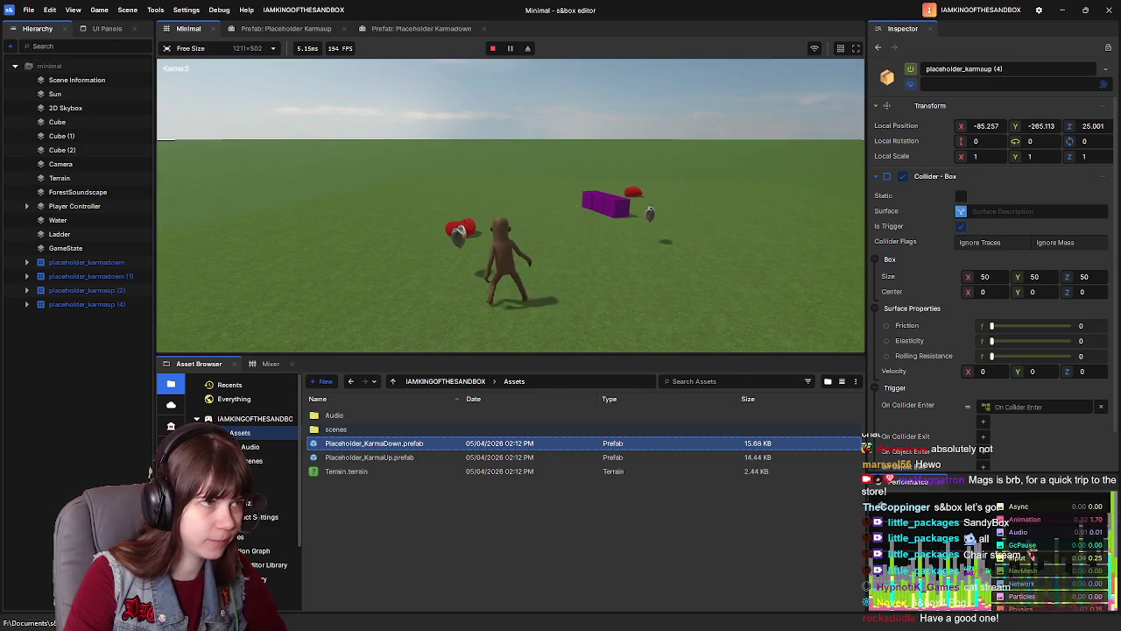
pyautogui.press('w')
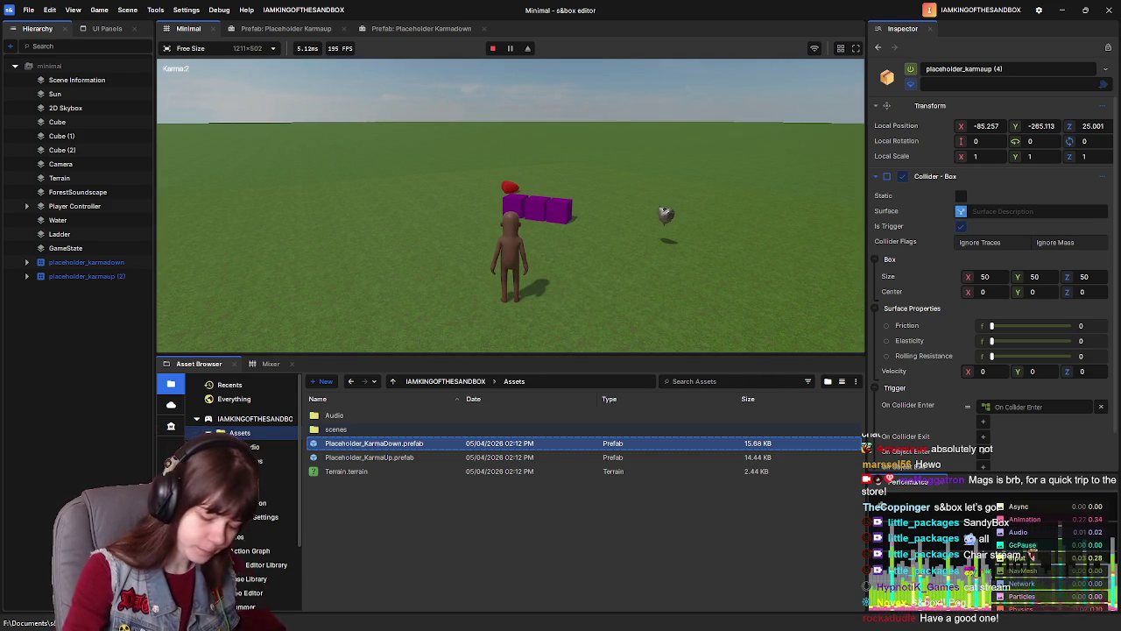
pyautogui.press('w')
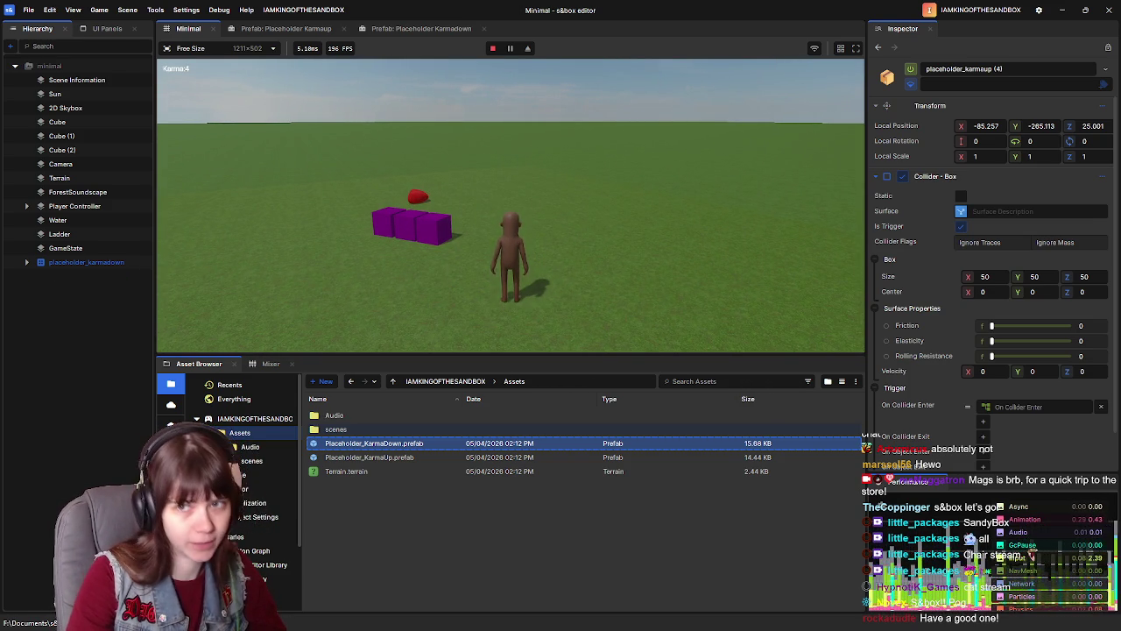
pyautogui.press('w')
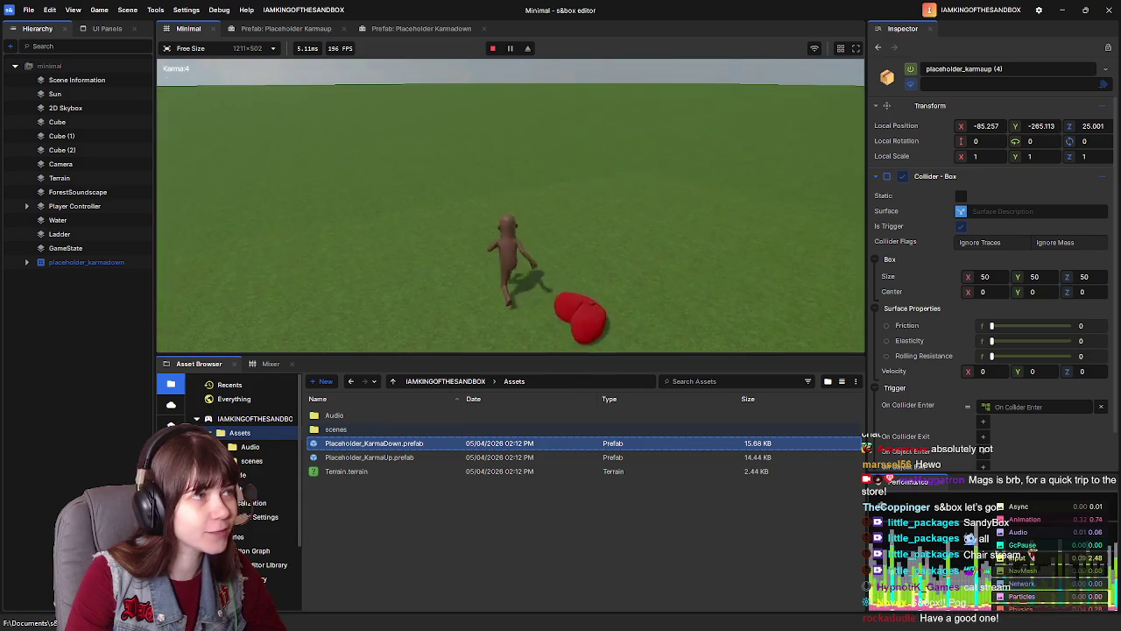
pyautogui.press('w')
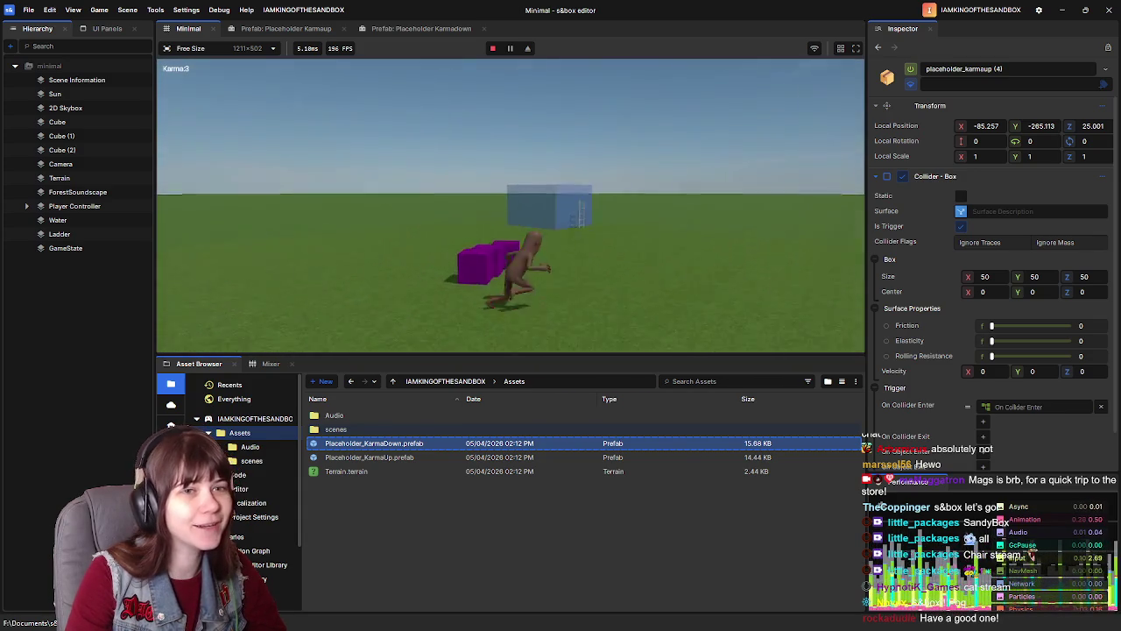
pyautogui.press('Escape')
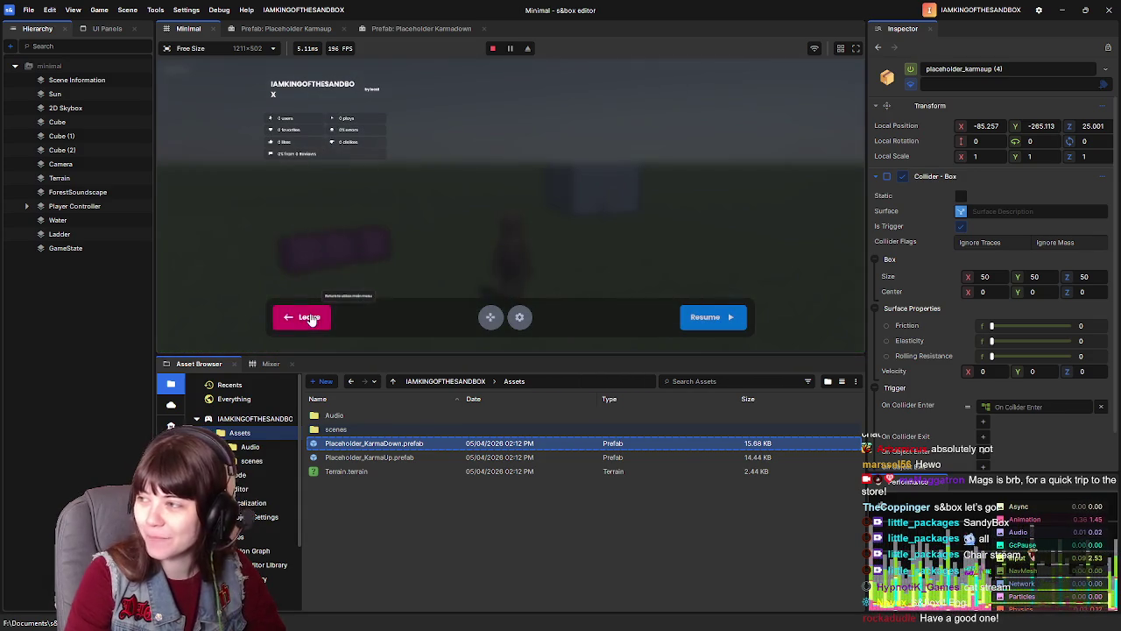
pyautogui.click(308, 317)
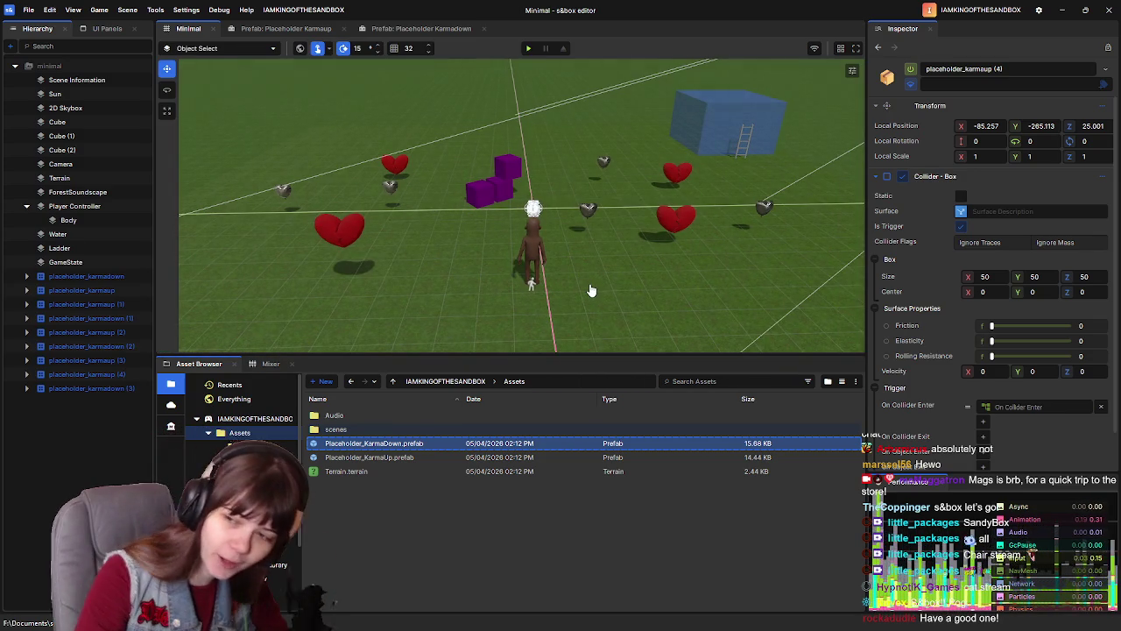
# Step: Play-test again, collecting hearts until Karma reaches 2, then leave back to edit mode
pyautogui.click(529, 49)
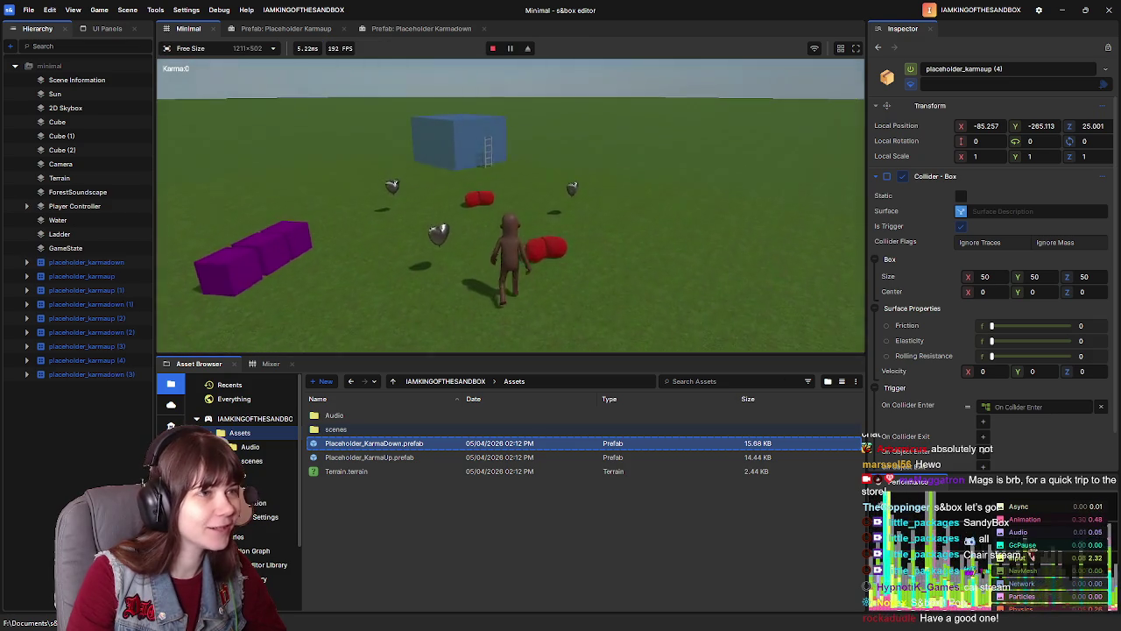
pyautogui.press('w')
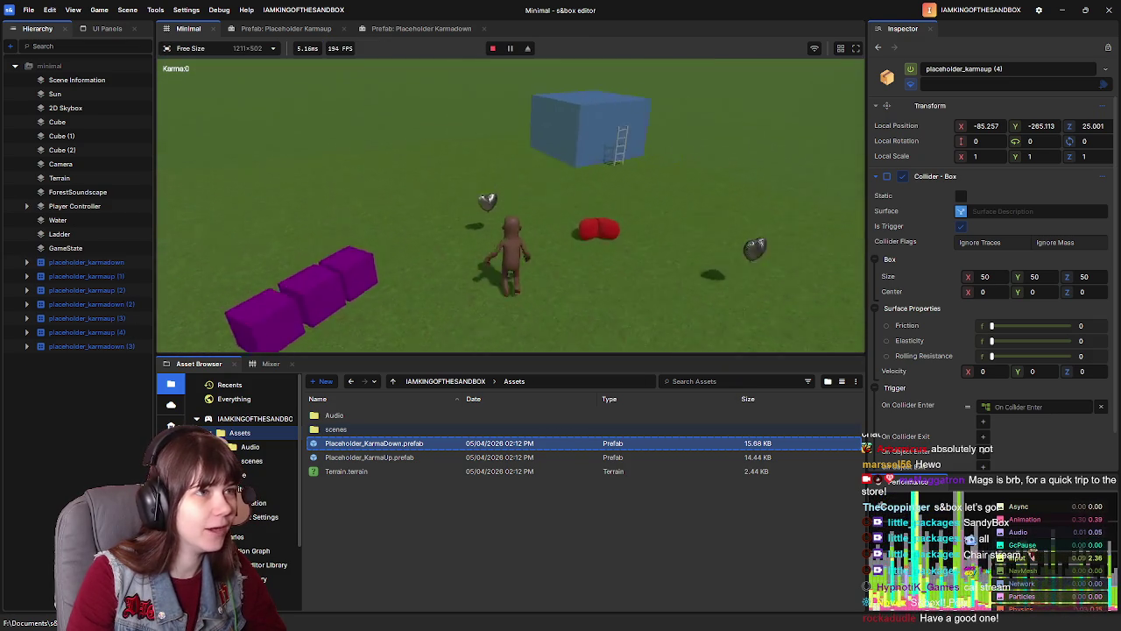
pyautogui.press('w')
pyautogui.press('w')
pyautogui.press('w')
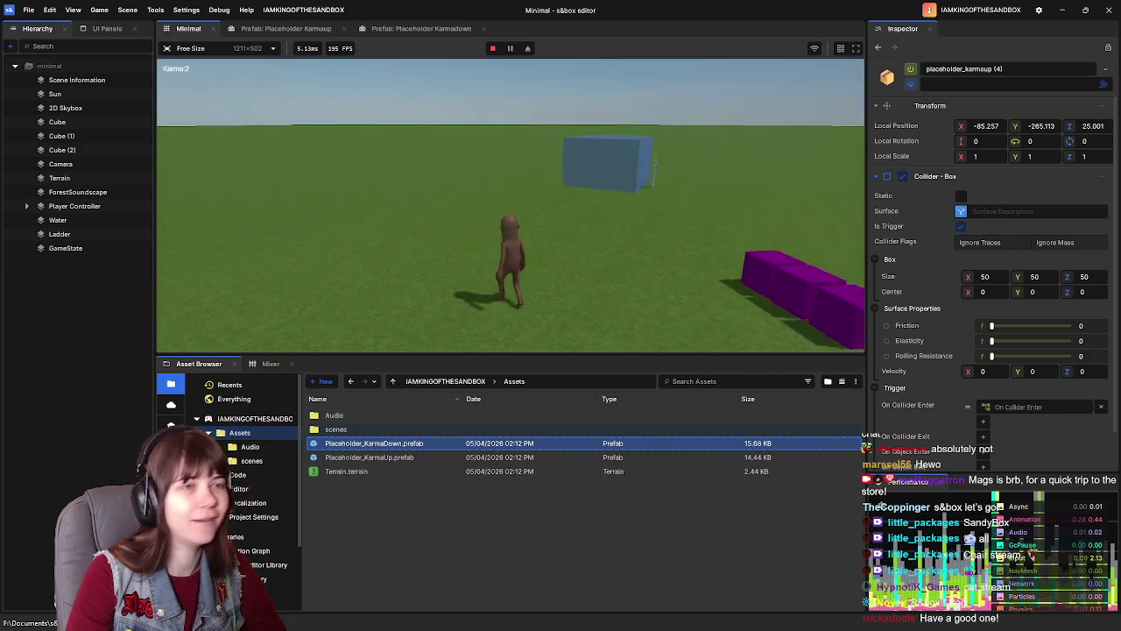
pyautogui.press('w')
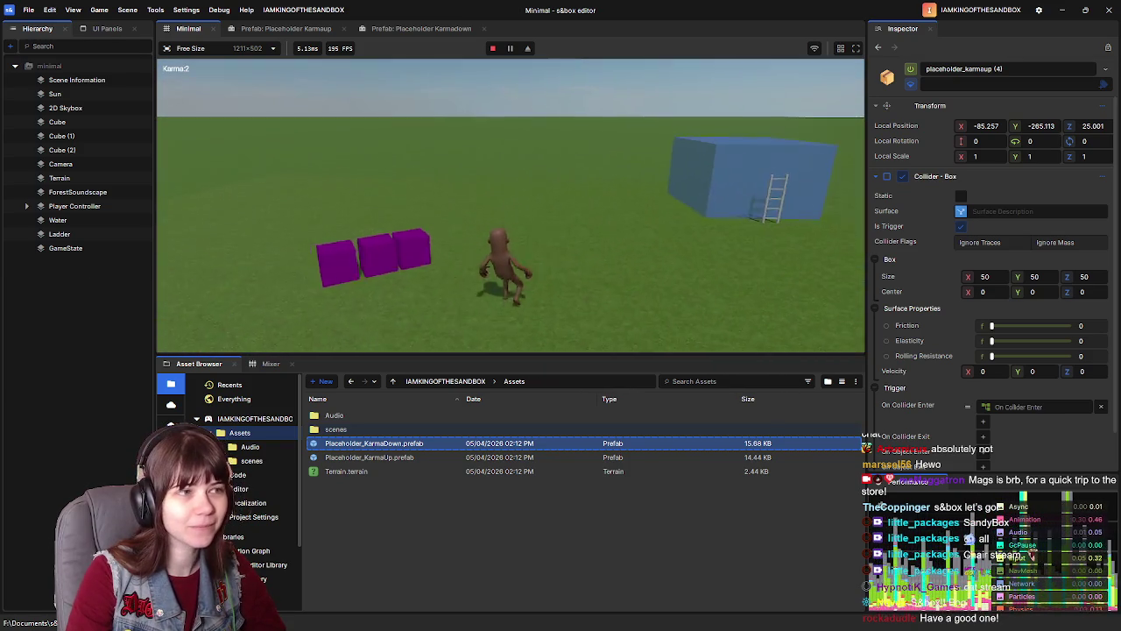
pyautogui.press('Escape')
pyautogui.click(302, 318)
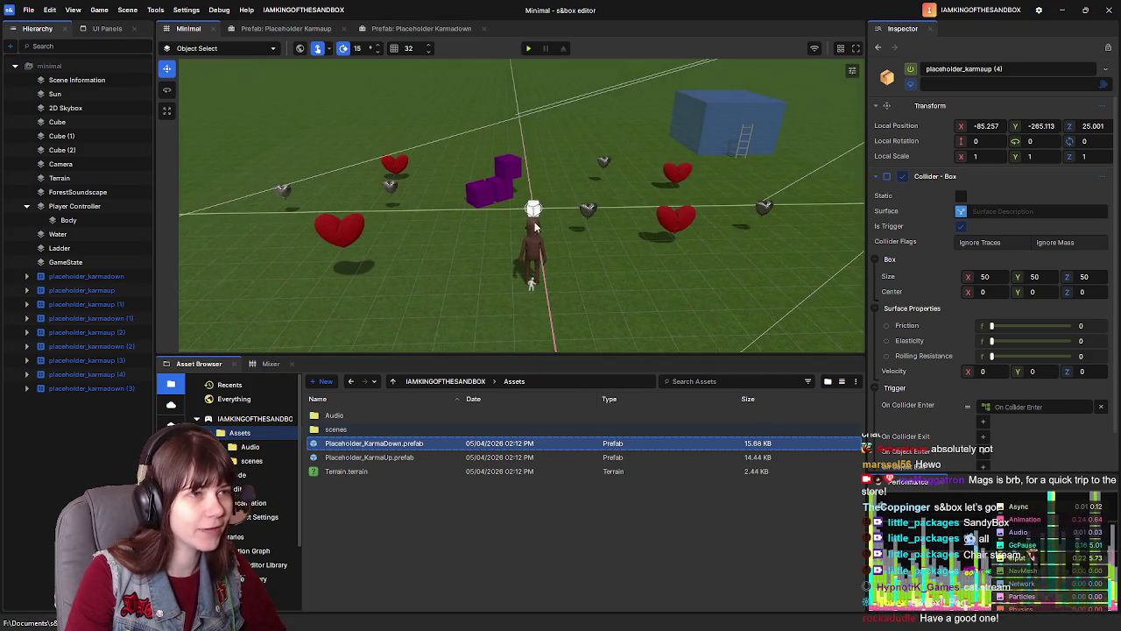
pyautogui.press('w')
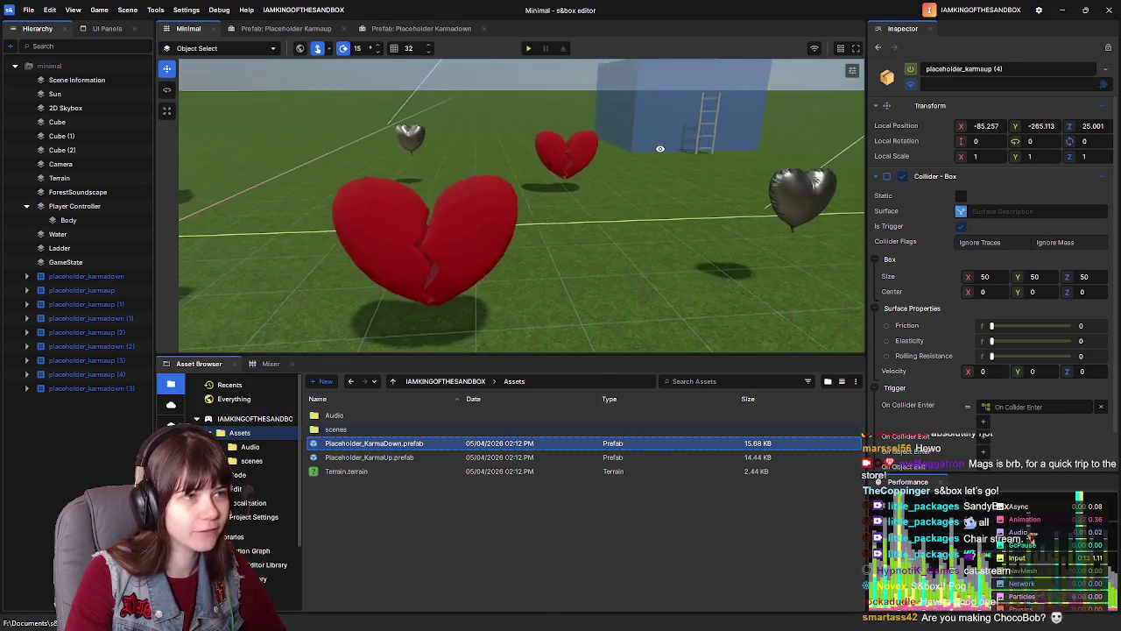
pyautogui.press('a')
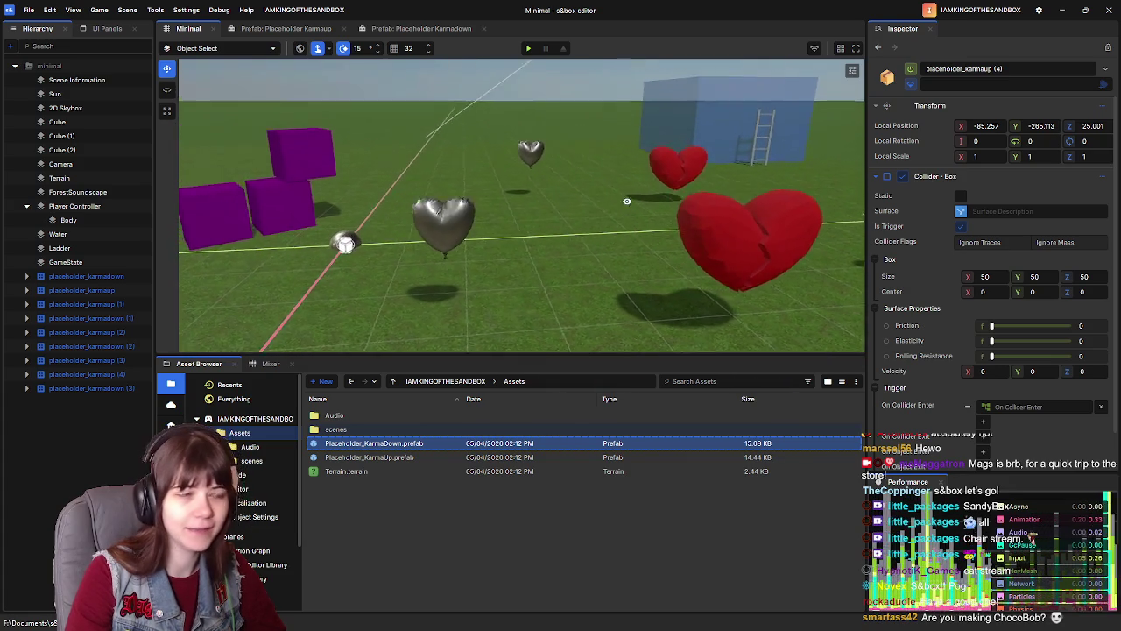
pyautogui.press('w')
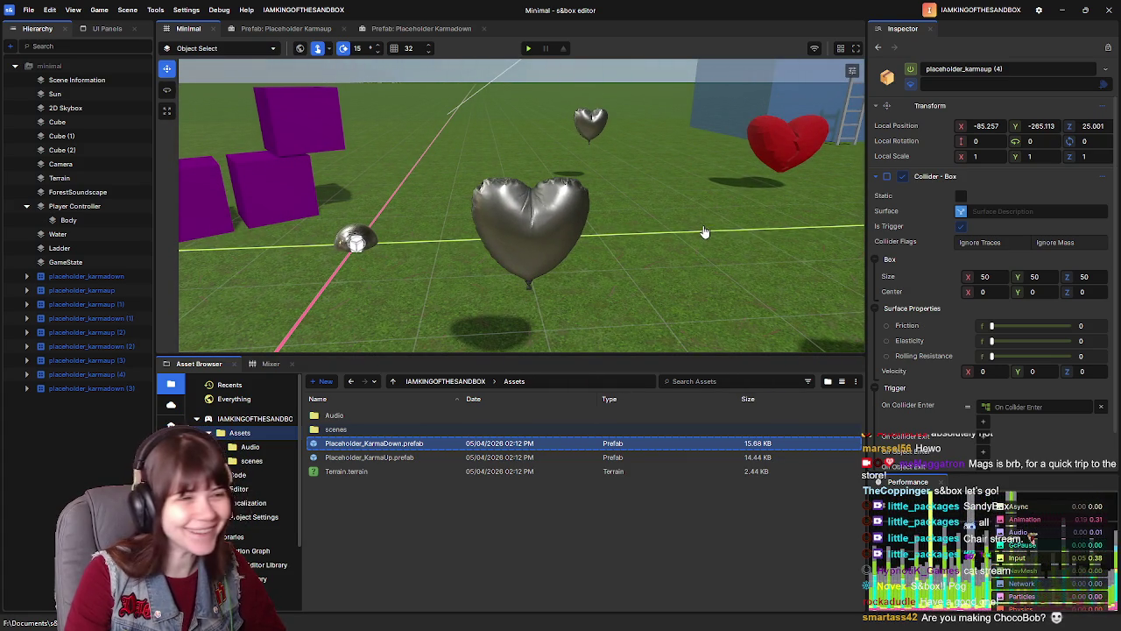
pyautogui.press('s')
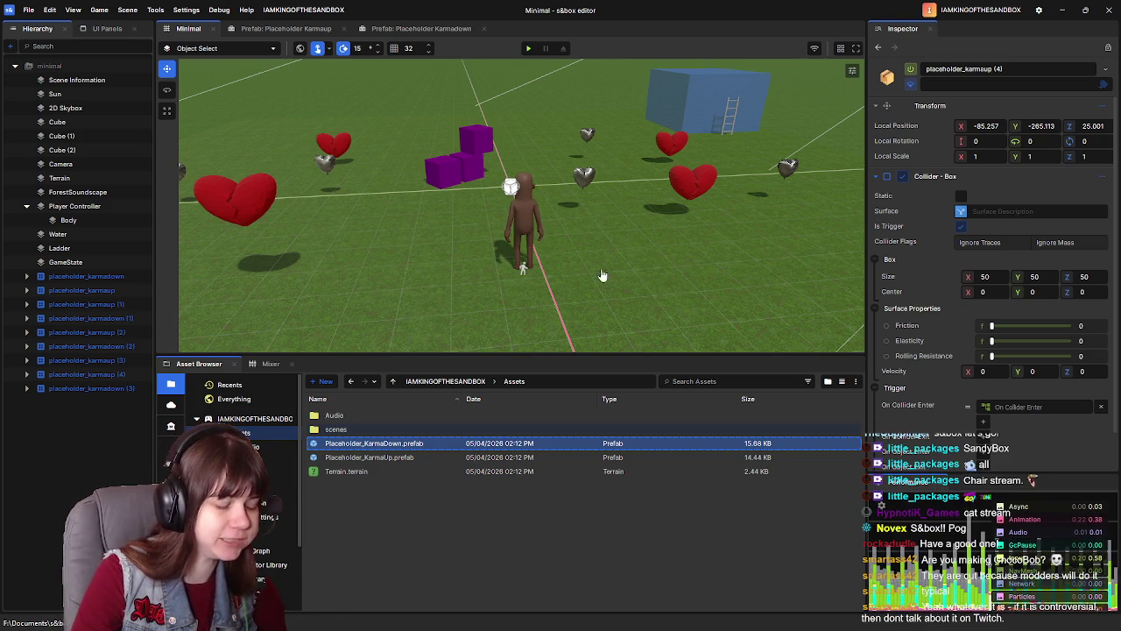
pyautogui.scroll(-3, 598, 278)
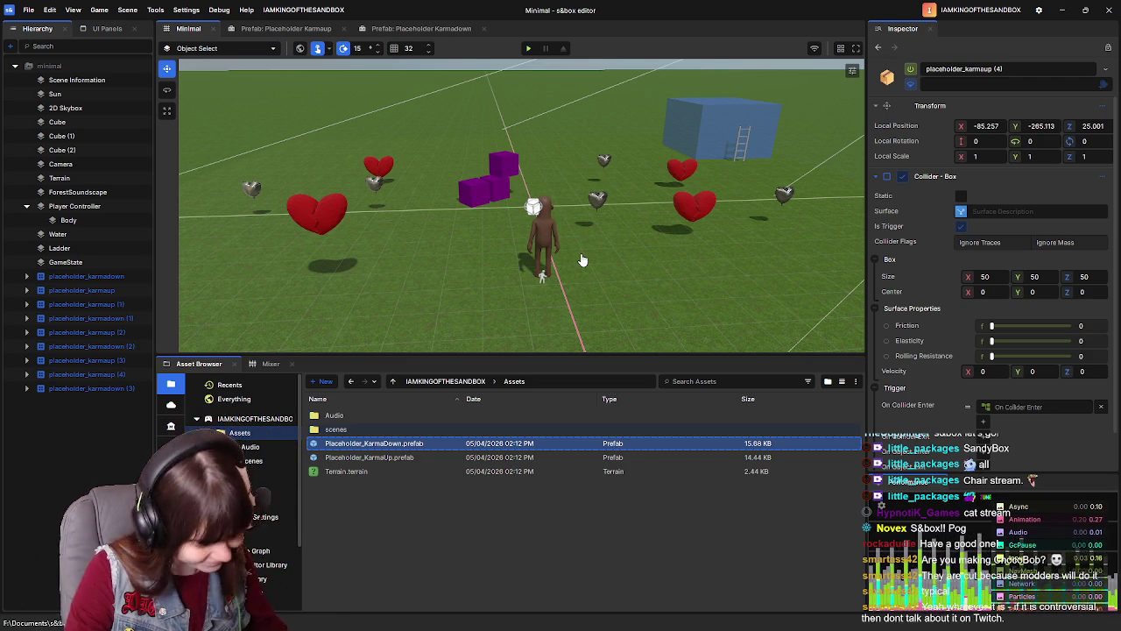
pyautogui.moveTo(582, 260)
pyautogui.mouseDown()
pyautogui.moveTo(531, 224)
pyautogui.moveTo(626, 262)
pyautogui.mouseUp()
pyautogui.rightClick(647, 276)
pyautogui.rightClick(625, 258)
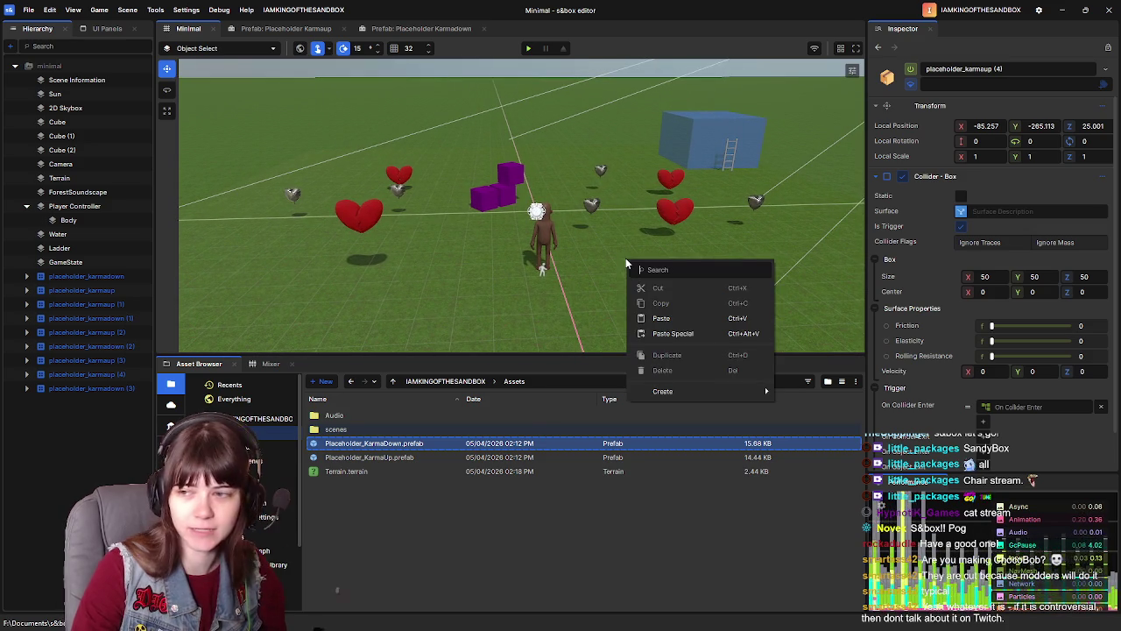
pyautogui.click(571, 543)
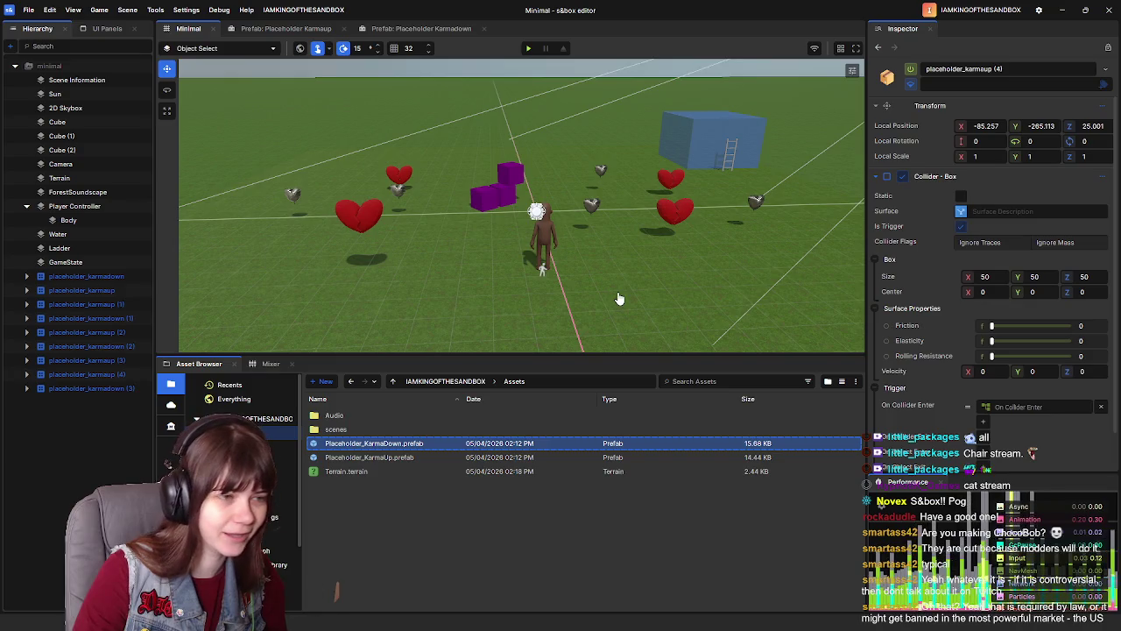
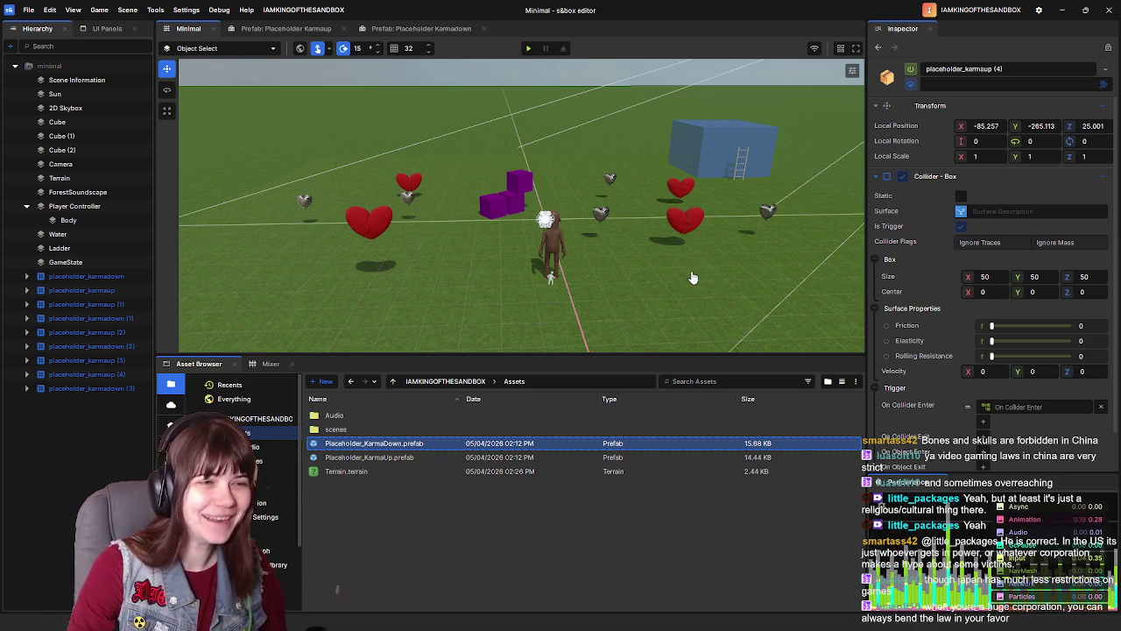
# Step: Glance over the scene of heart and skull pickups, then return to the Action Graph tutorial
pyautogui.scroll(-2, 692, 278)
pyautogui.scroll(2, 696, 281)
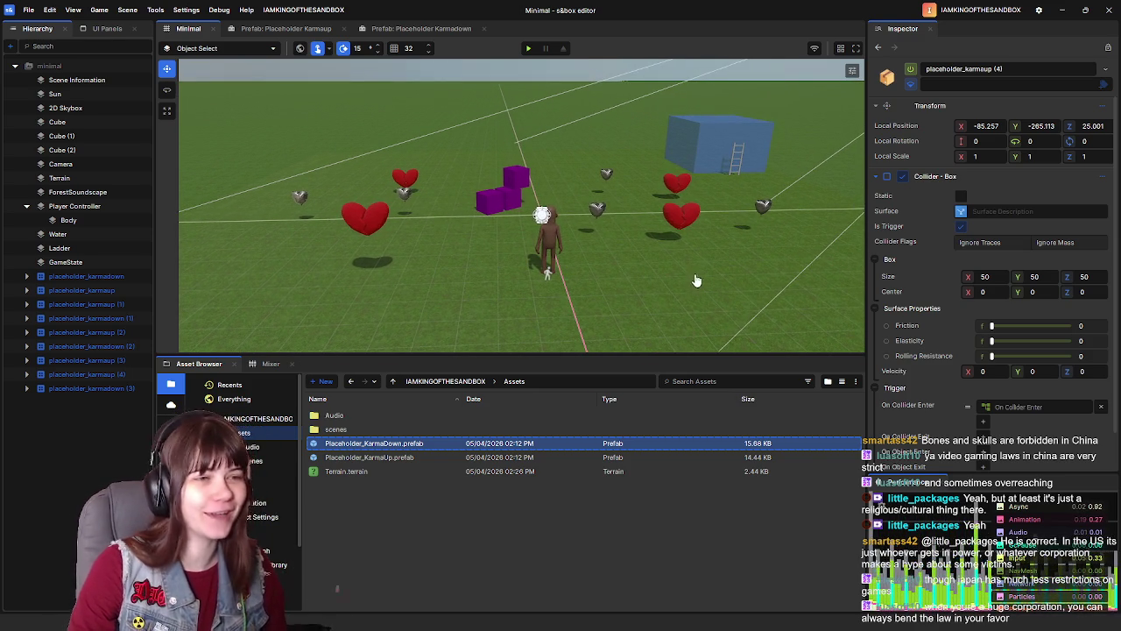
pyautogui.moveTo(688, 274)
pyautogui.mouseDown()
pyautogui.moveTo(678, 260)
pyautogui.moveTo(665, 267)
pyautogui.mouseUp()
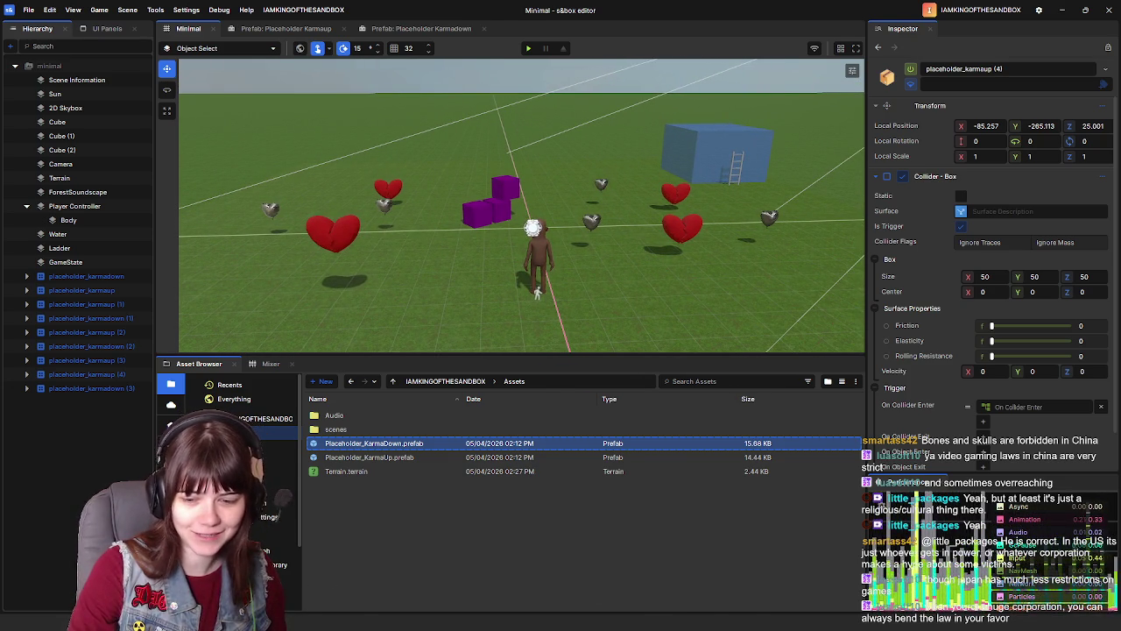
pyautogui.hotkey('alt', 'Tab')
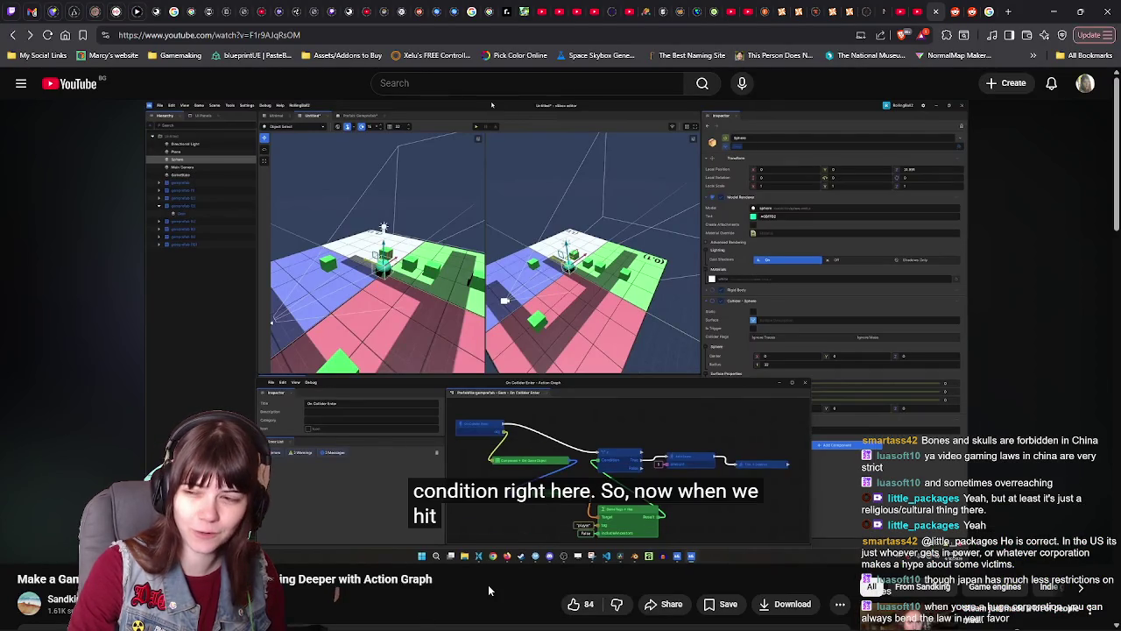
# Step: Skip the Action Graph tutorial ahead about 25 seconds, then advance to the series' next video
pyautogui.press('Right')
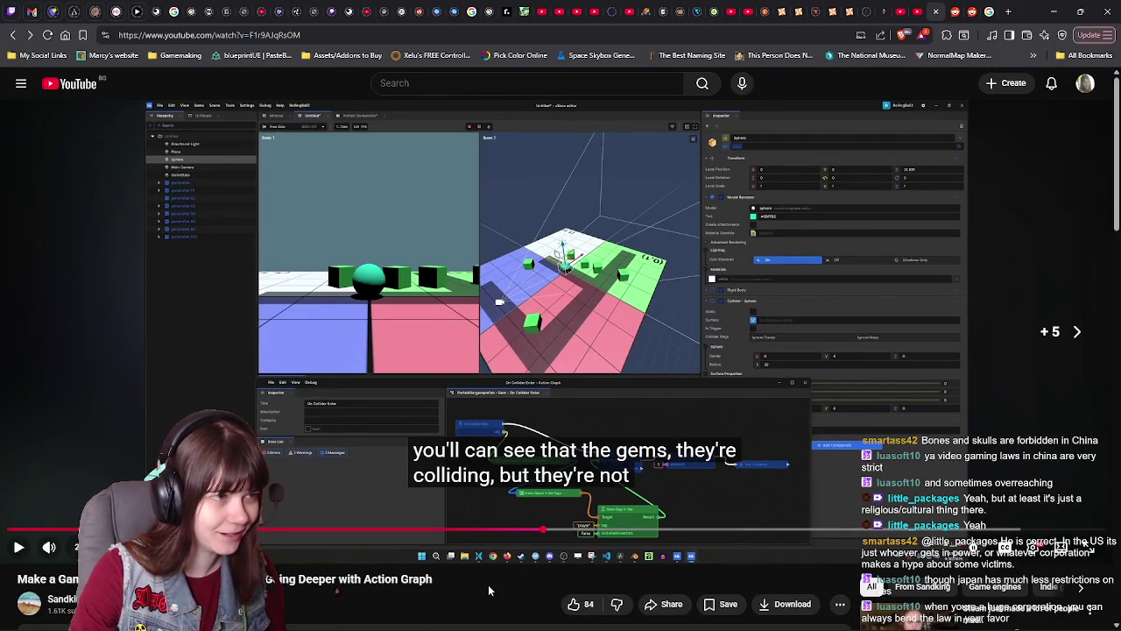
pyautogui.press('Right')
pyautogui.press('Right')
pyautogui.press('Right')
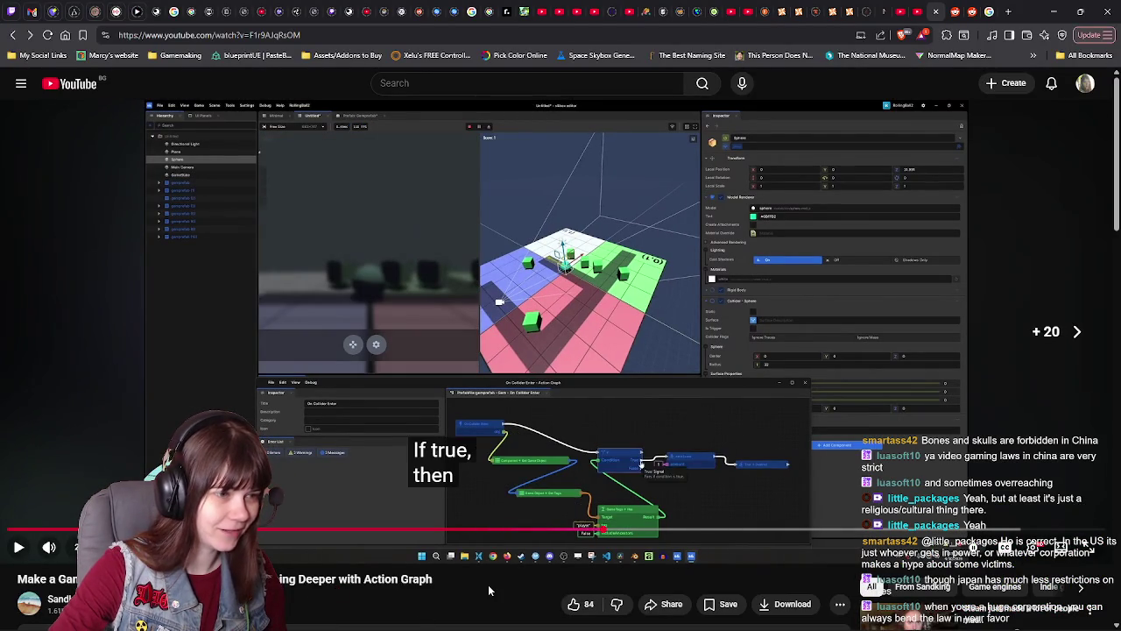
pyautogui.press('Right')
pyautogui.press('Right')
pyautogui.press('Right')
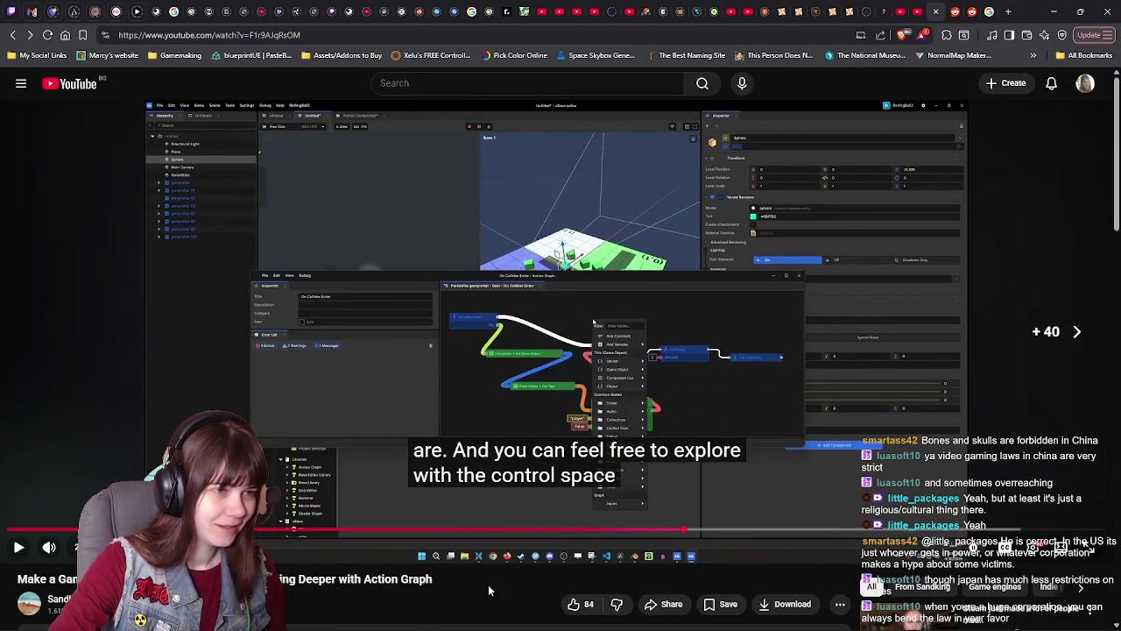
pyautogui.press('Right')
pyautogui.press('Right')
pyautogui.press('Right')
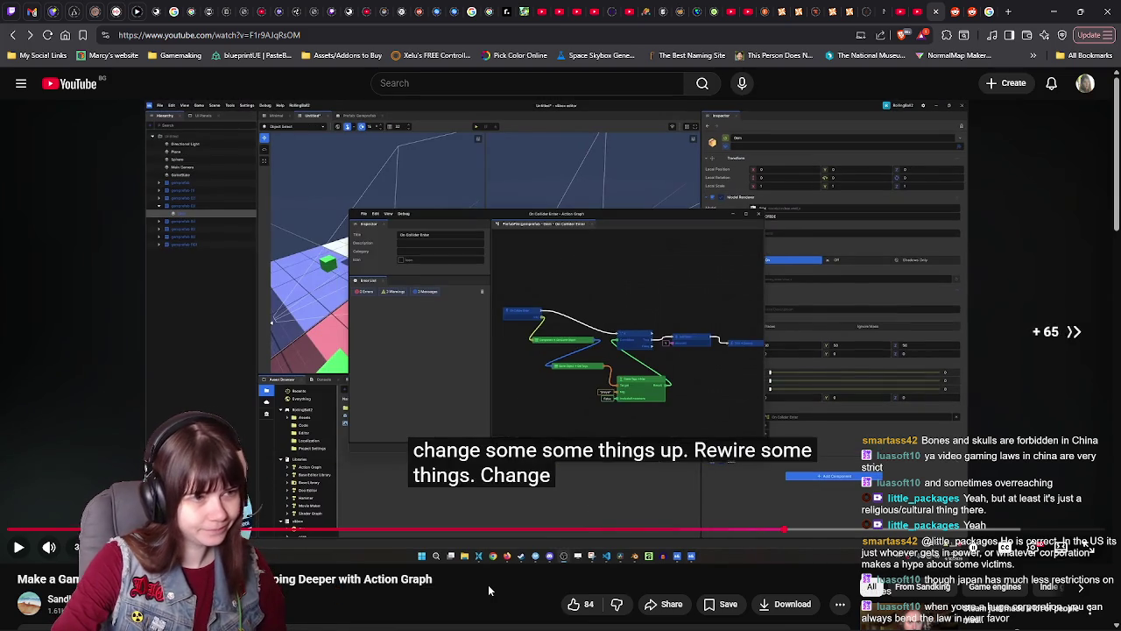
pyautogui.press('Right')
pyautogui.scroll(-3, 469, 574)
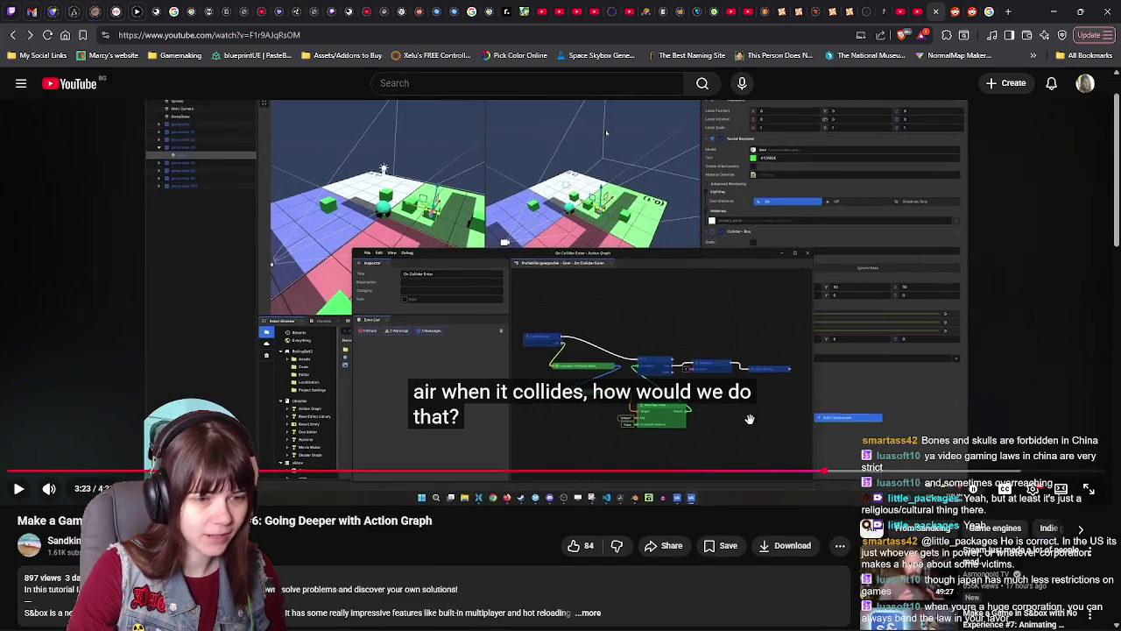
pyautogui.hotkey('shift', 'n')
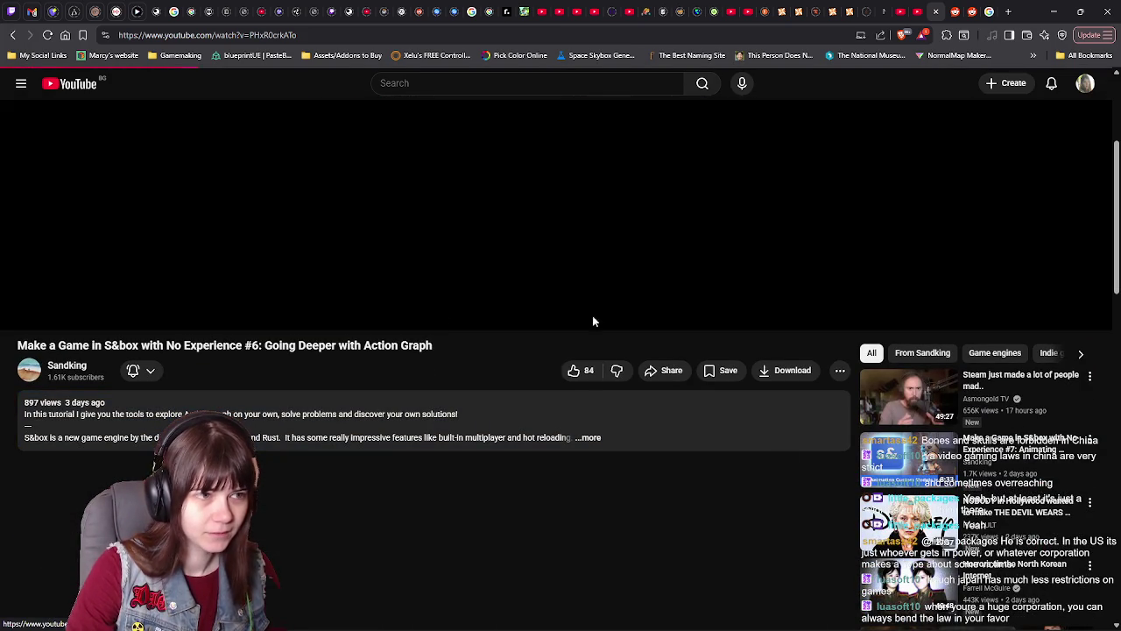
# Step: Pause and rewind the custom-models episode, then pause it repeatedly to study the animated character
pyautogui.press('k')
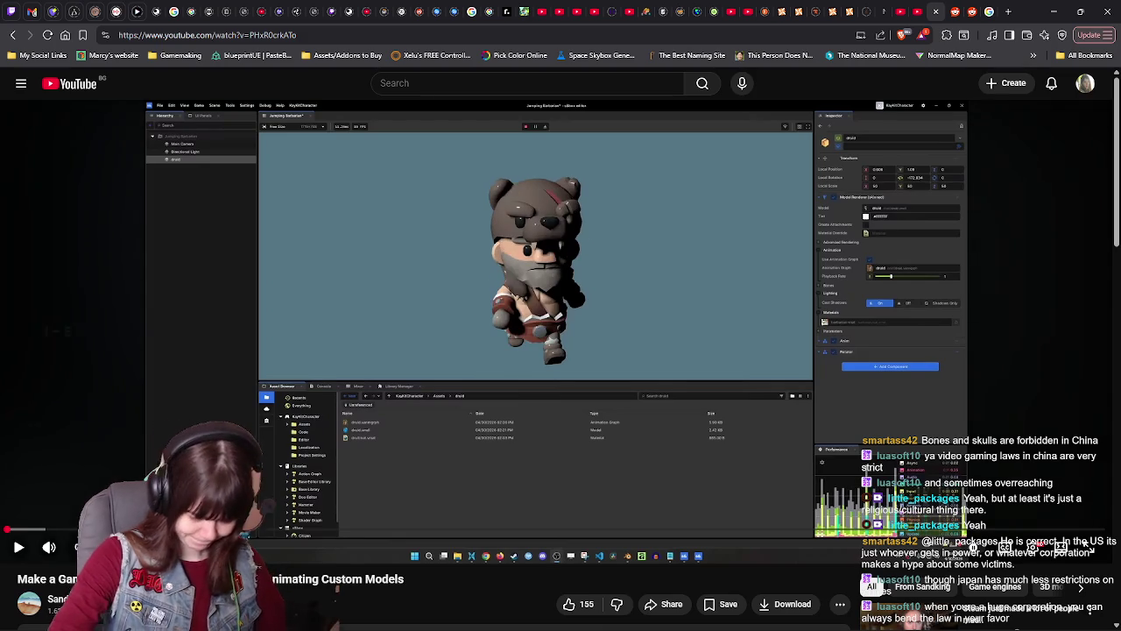
pyautogui.press('Left')
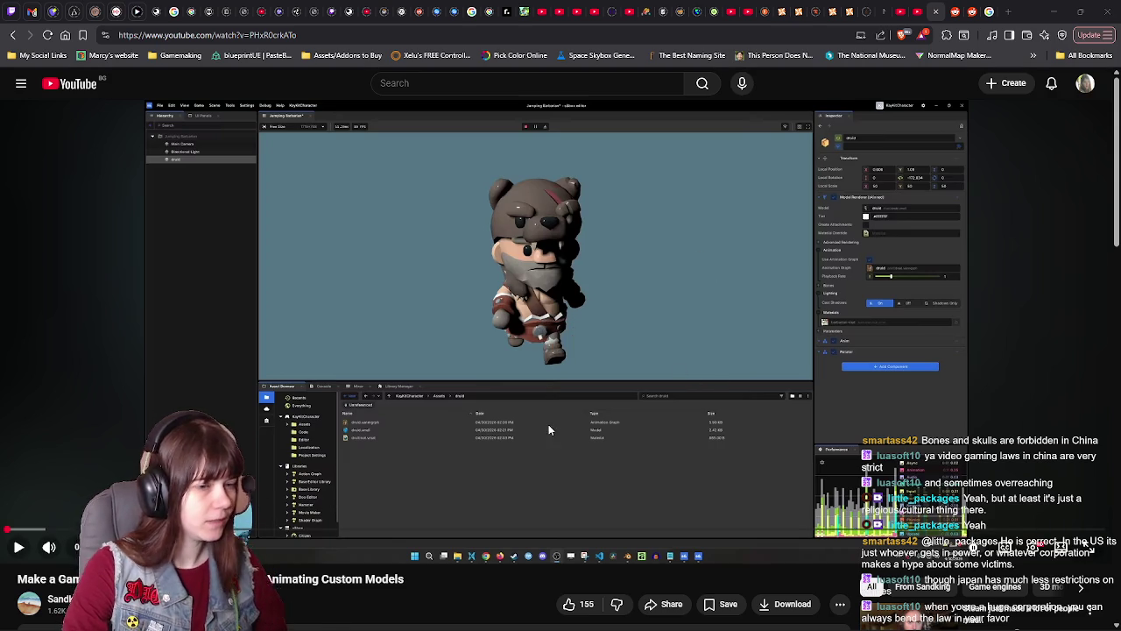
pyautogui.click(562, 416)
pyautogui.click(562, 417)
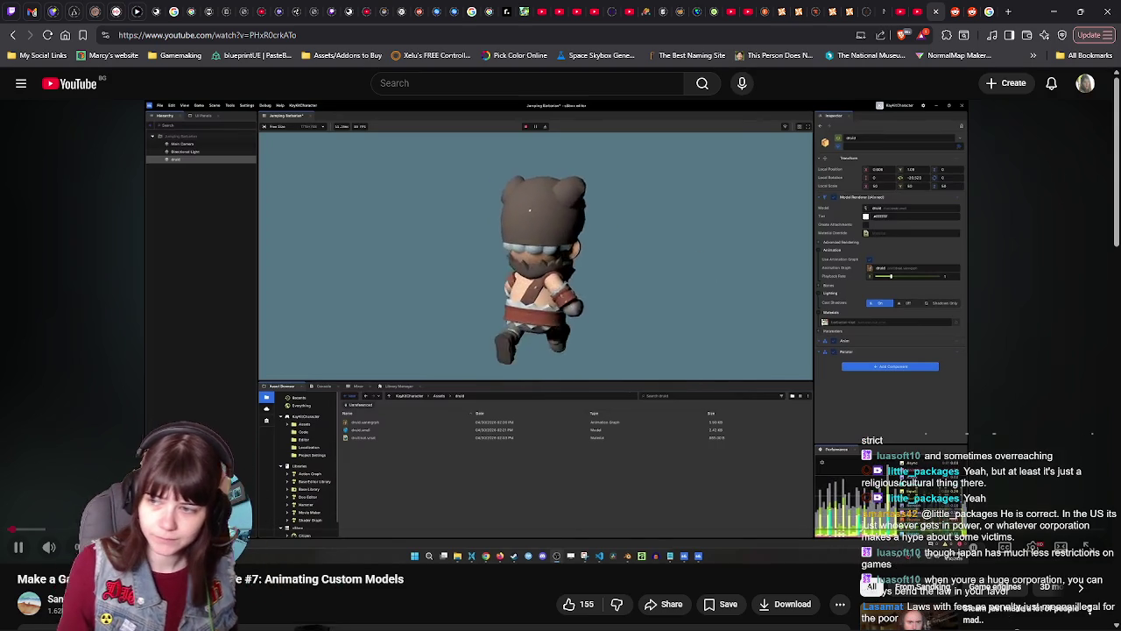
pyautogui.click(739, 300)
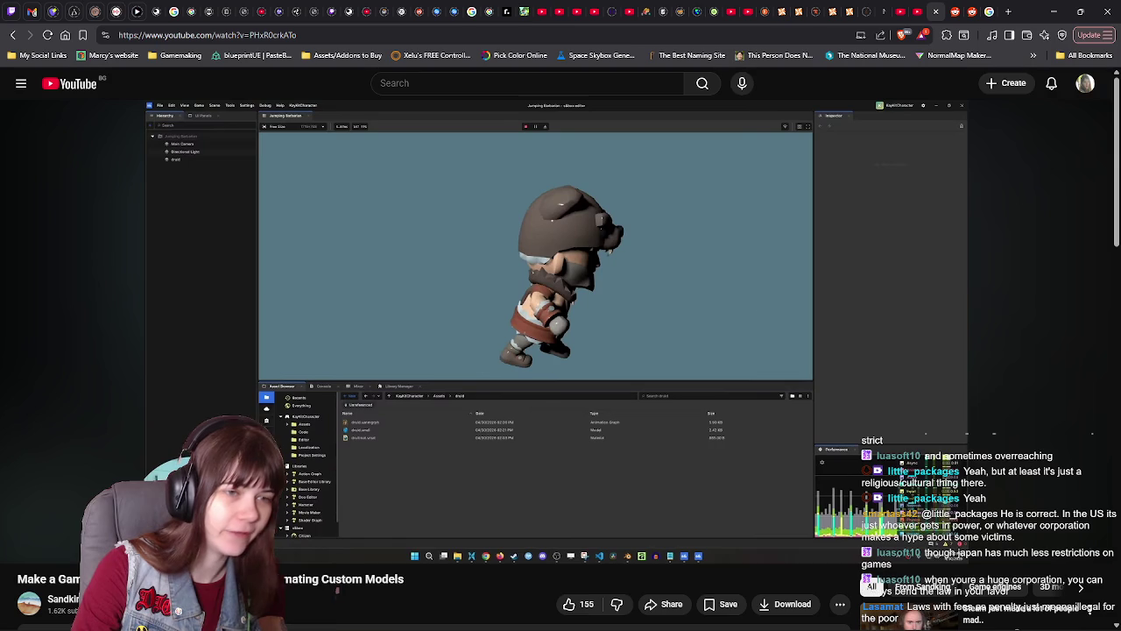
pyautogui.click(1006, 309)
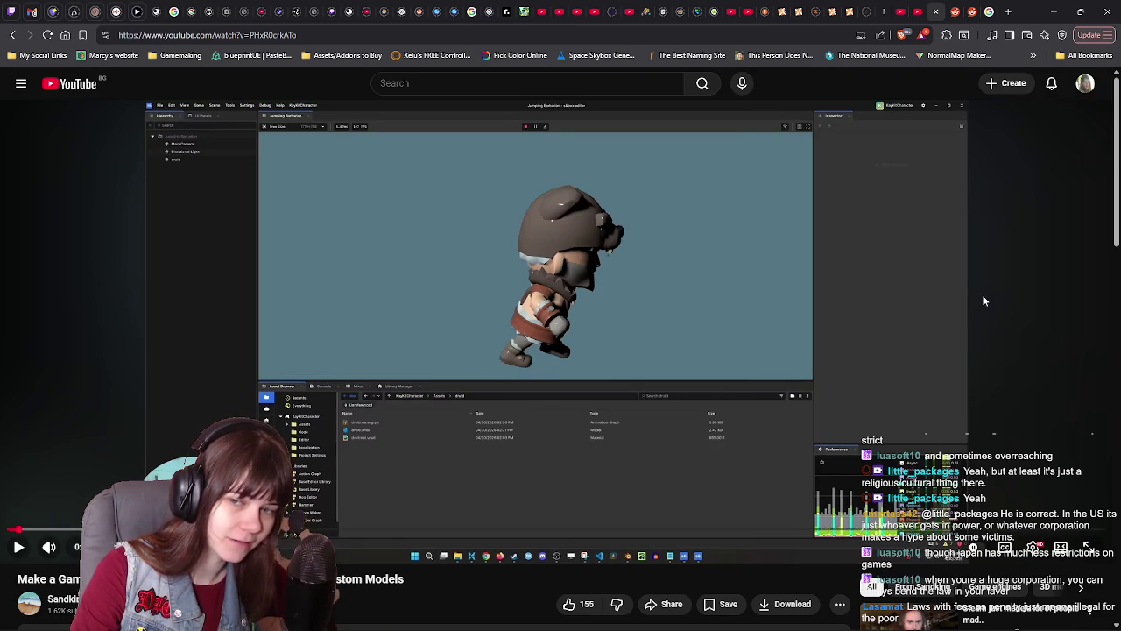
pyautogui.click(983, 301)
pyautogui.click(984, 301)
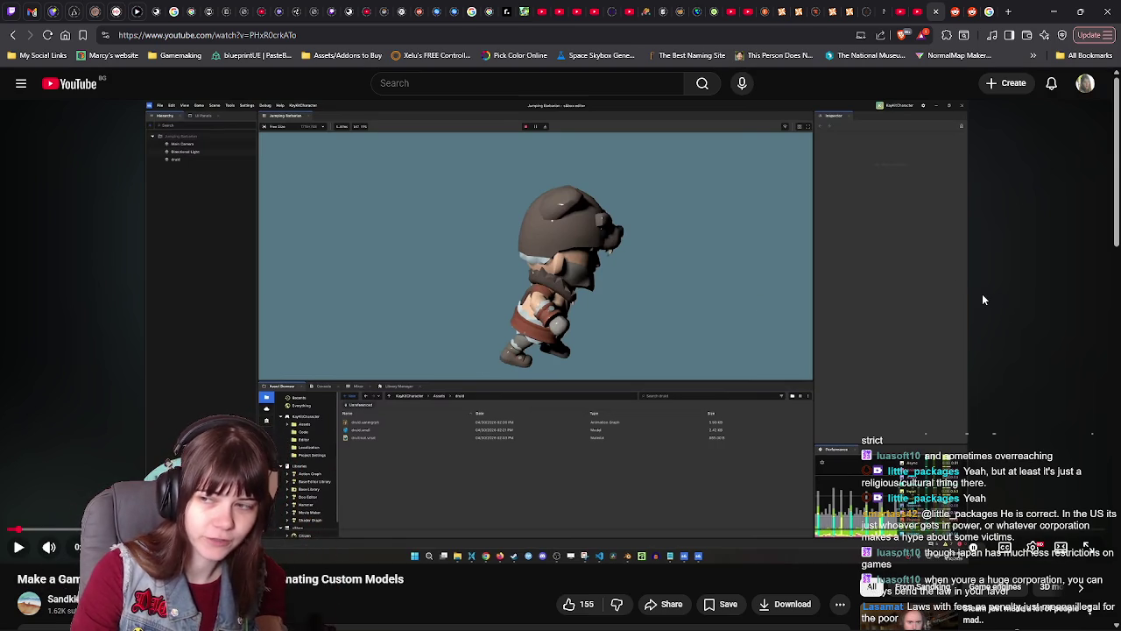
pyautogui.click(984, 301)
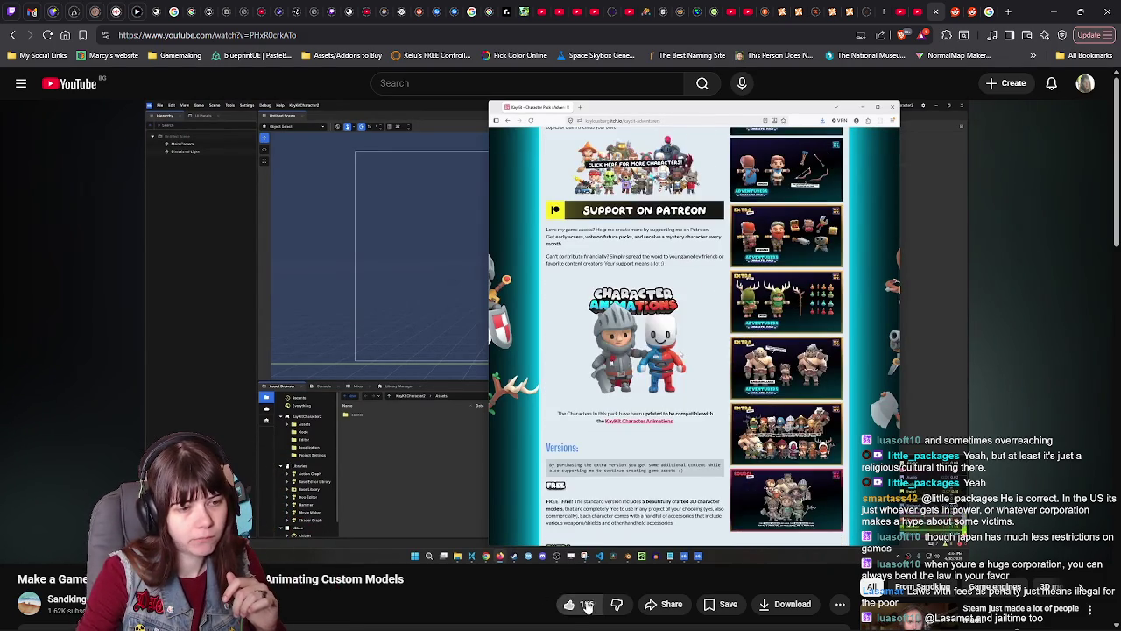
# Step: Turn on auto-generated English subtitles for the custom-models tutorial
pyautogui.click(1004, 549)
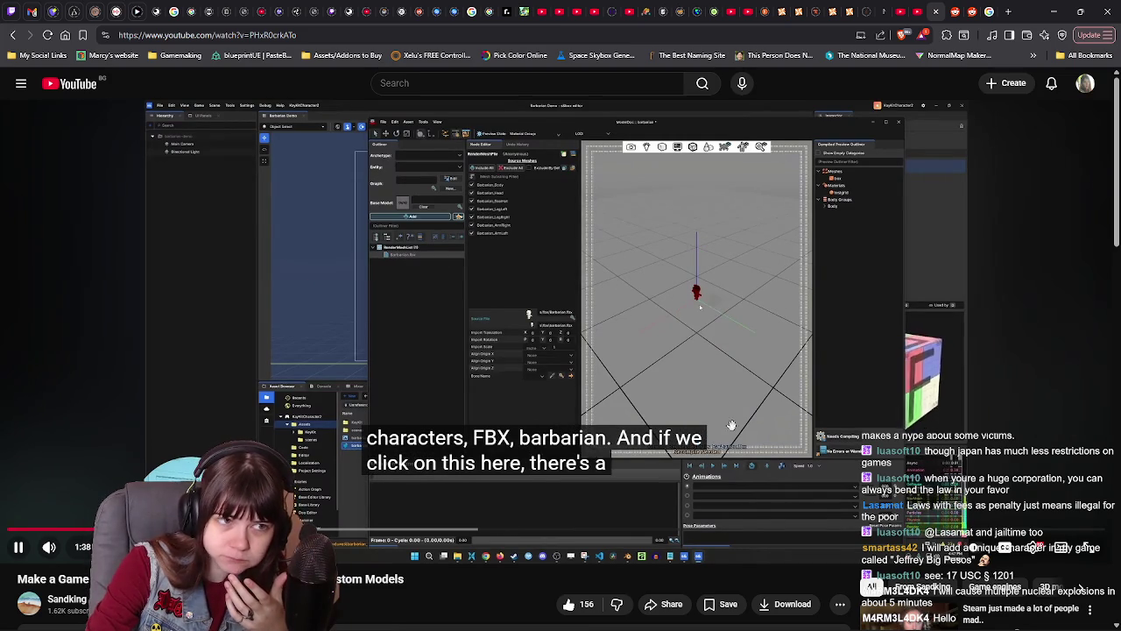
# Step: Pause the tutorial on the barbarian model in the model editor, then resume it
pyautogui.click(998, 394)
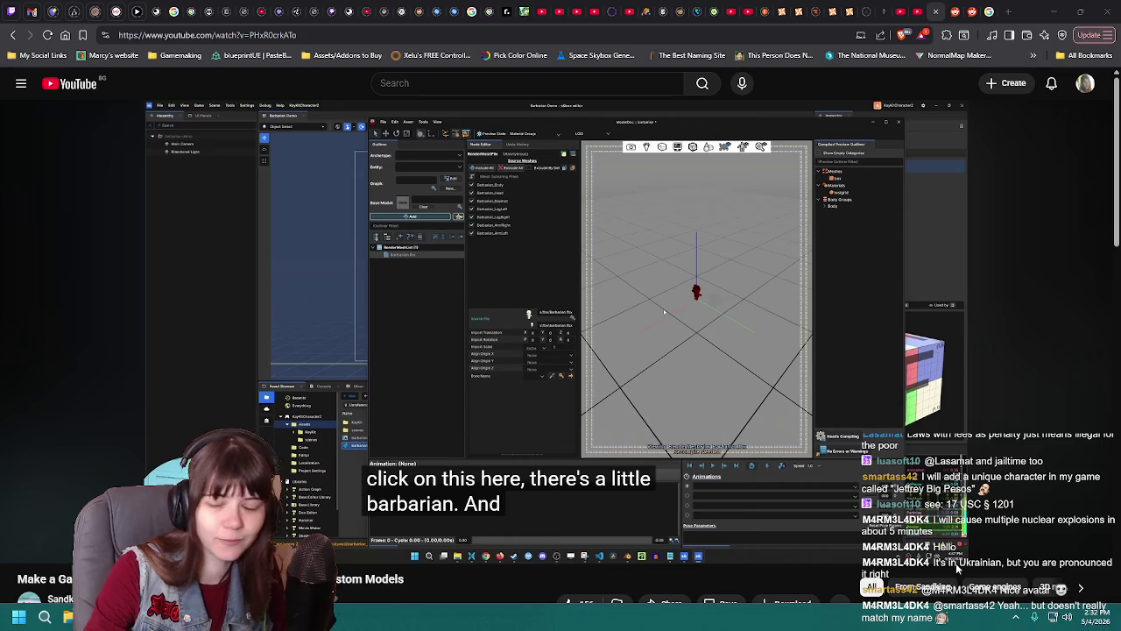
pyautogui.click(651, 525)
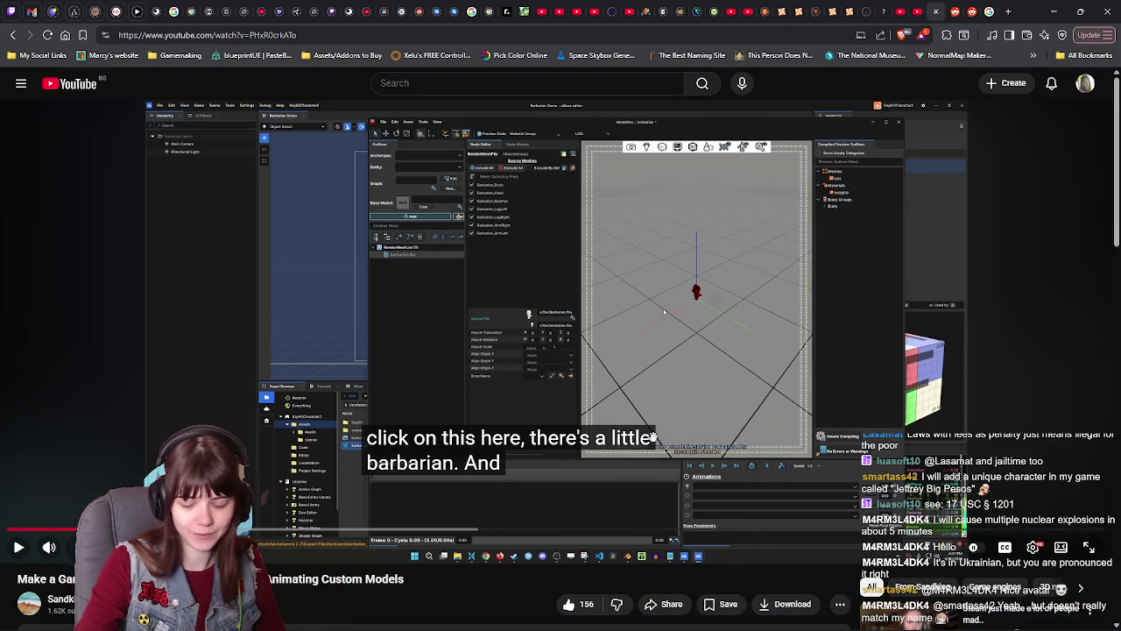
pyautogui.click(766, 308)
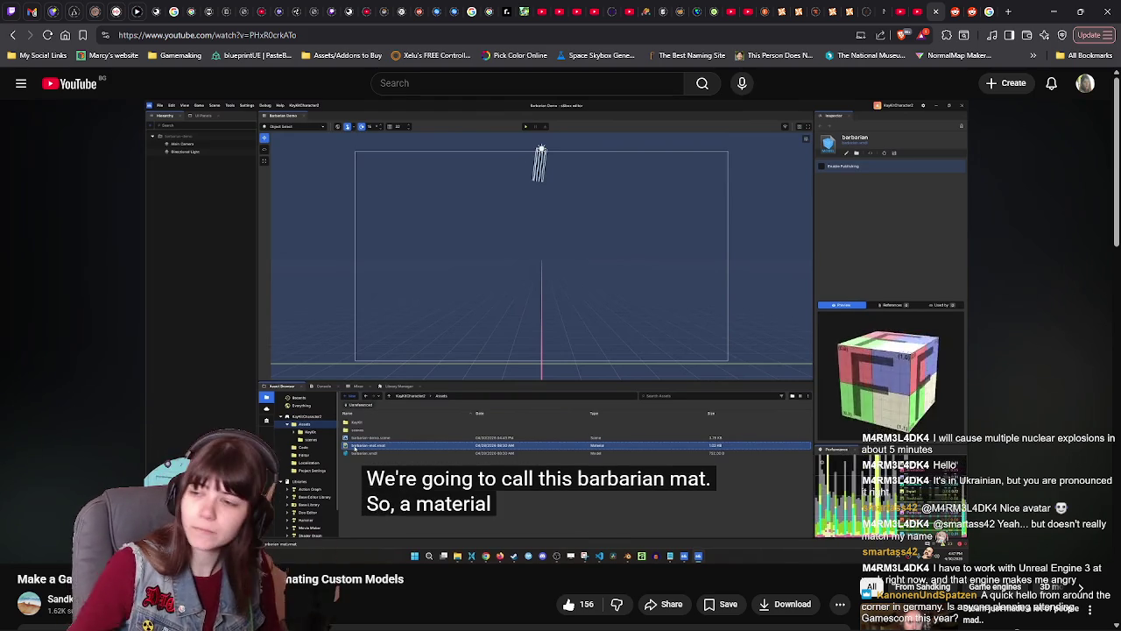
# Step: Play through the texturing part, pausing on barbarian mat, and stop on its Material Editor
pyautogui.click(833, 238)
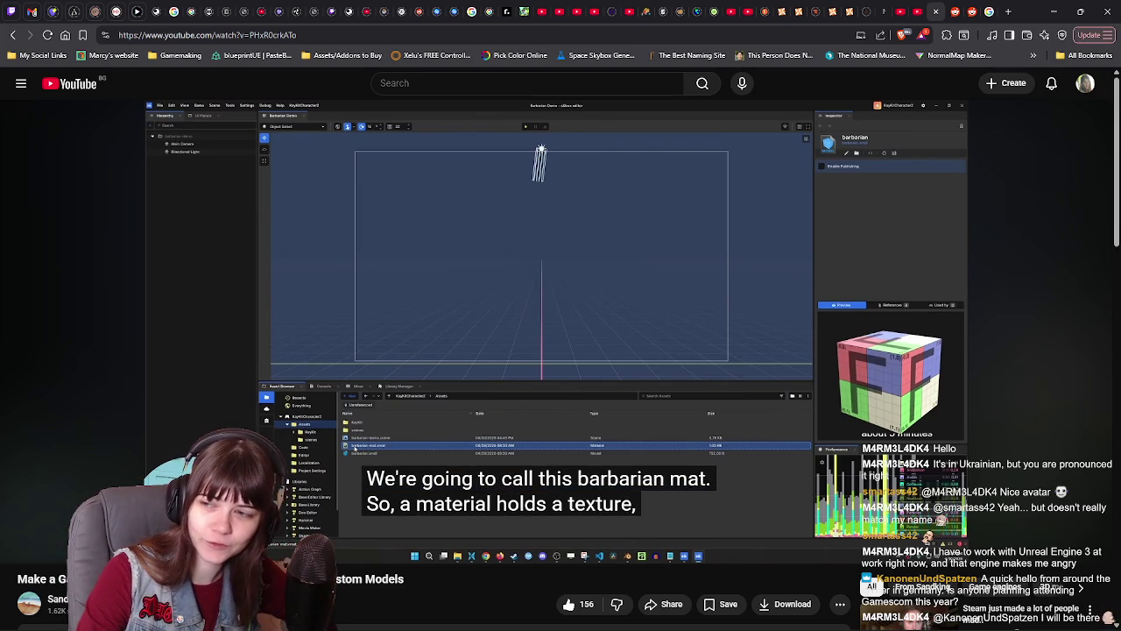
pyautogui.click(936, 282)
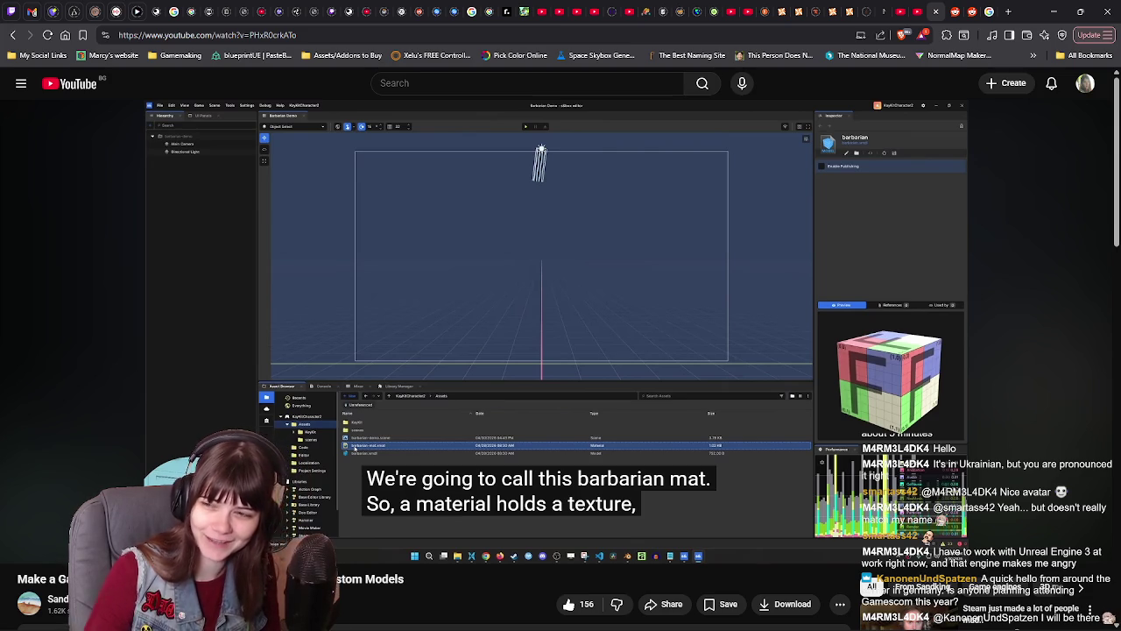
pyautogui.click(949, 271)
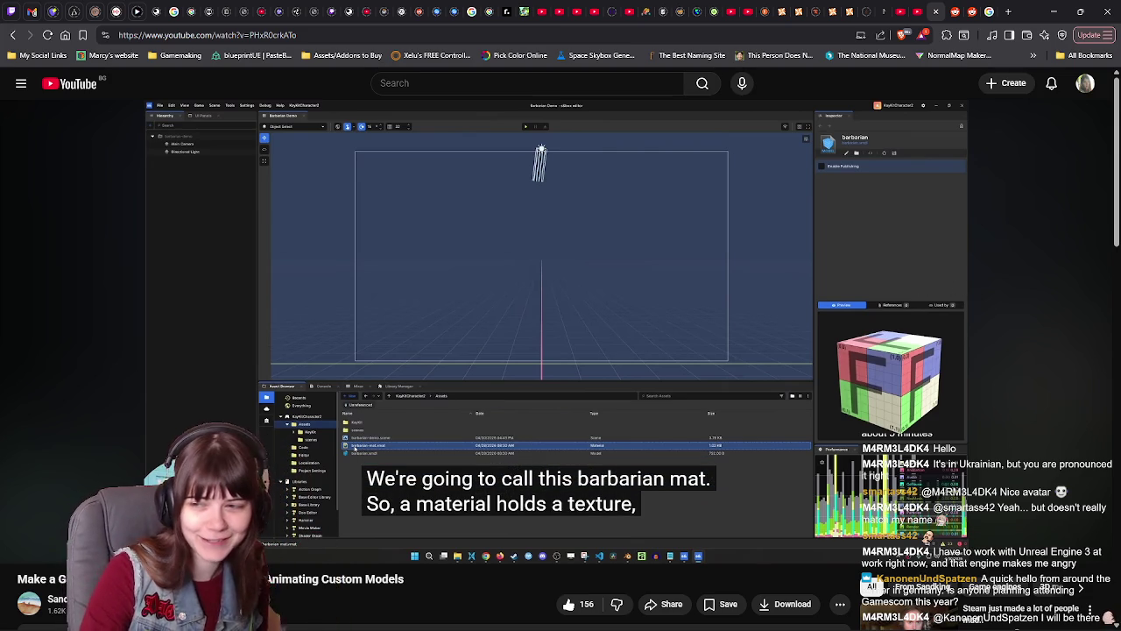
pyautogui.click(946, 286)
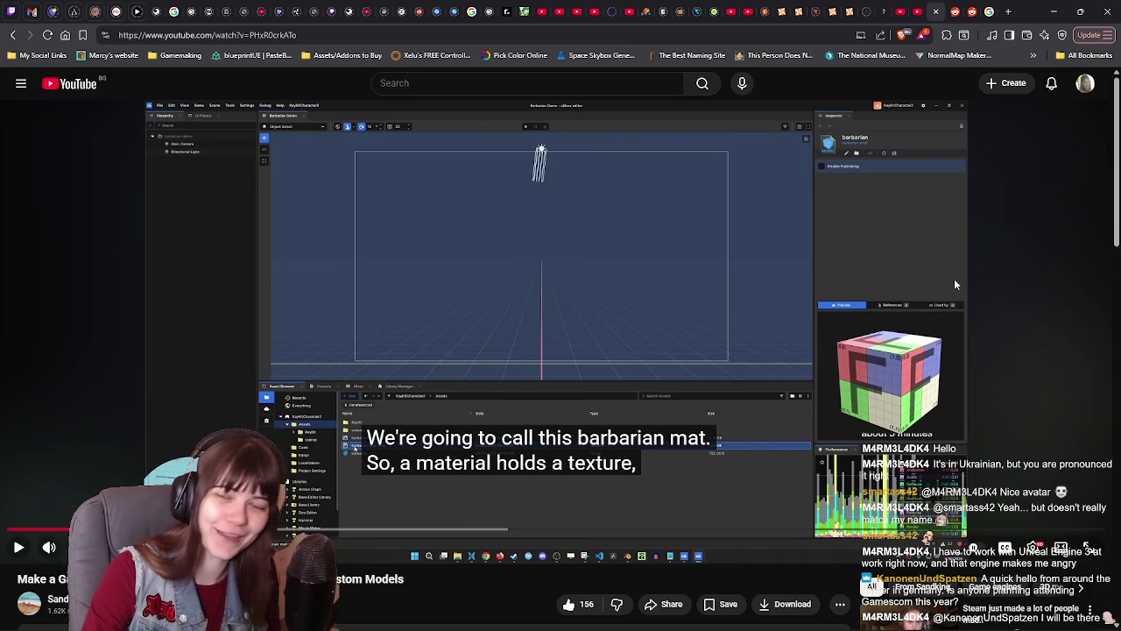
pyautogui.click(956, 283)
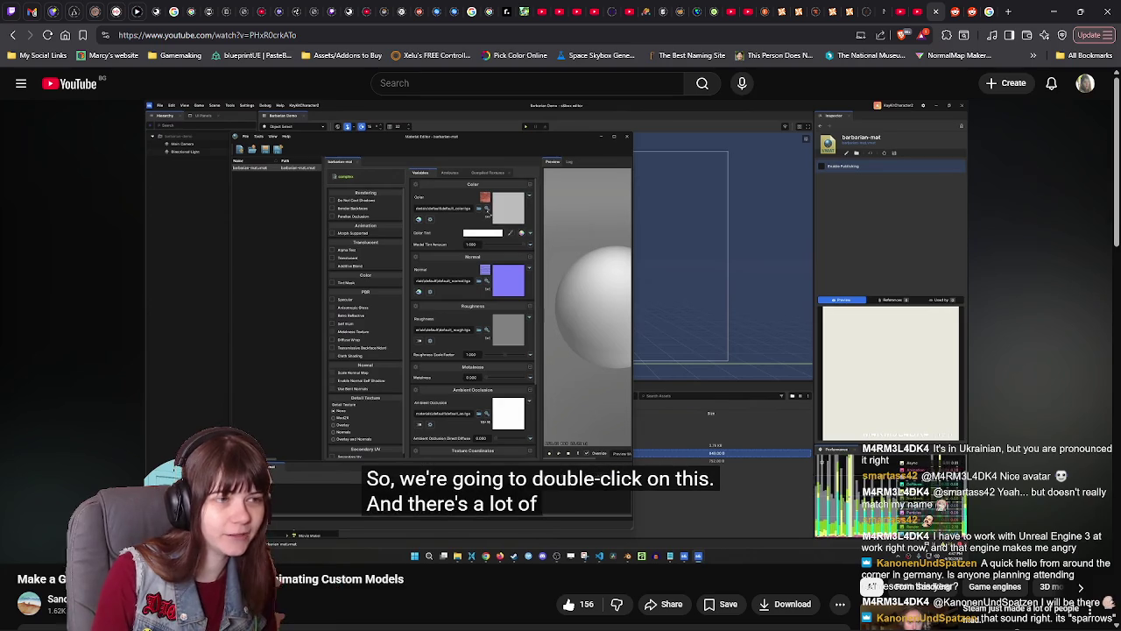
pyautogui.click(905, 239)
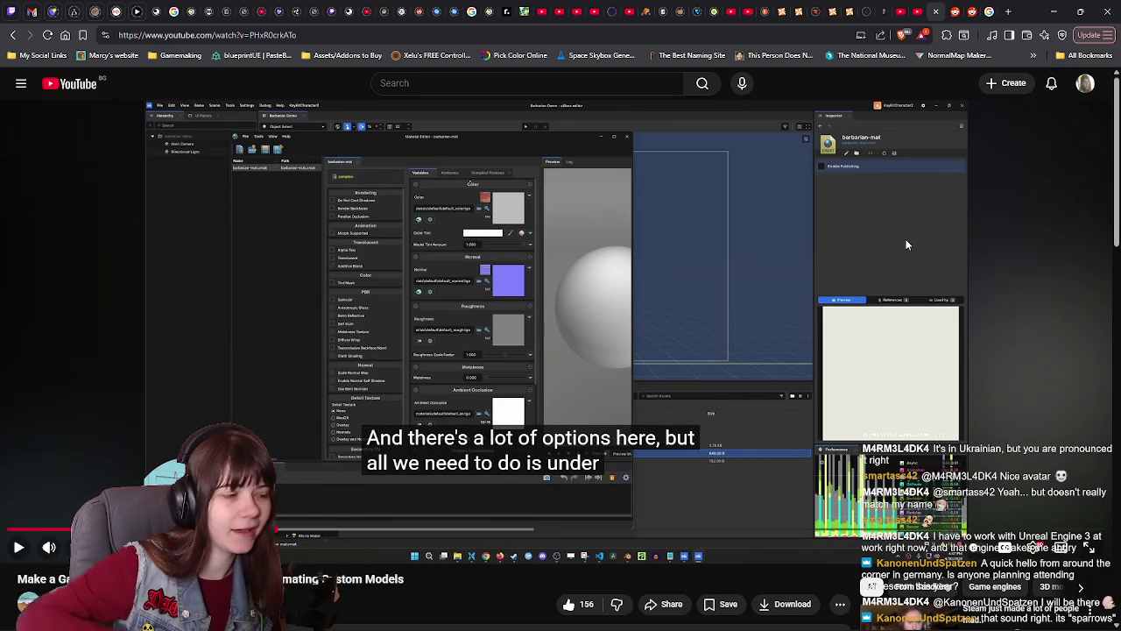
# Step: Resume the tutorial from the barbarian-mat Material Editor, later starting a fresh browser tab
pyautogui.click(905, 239)
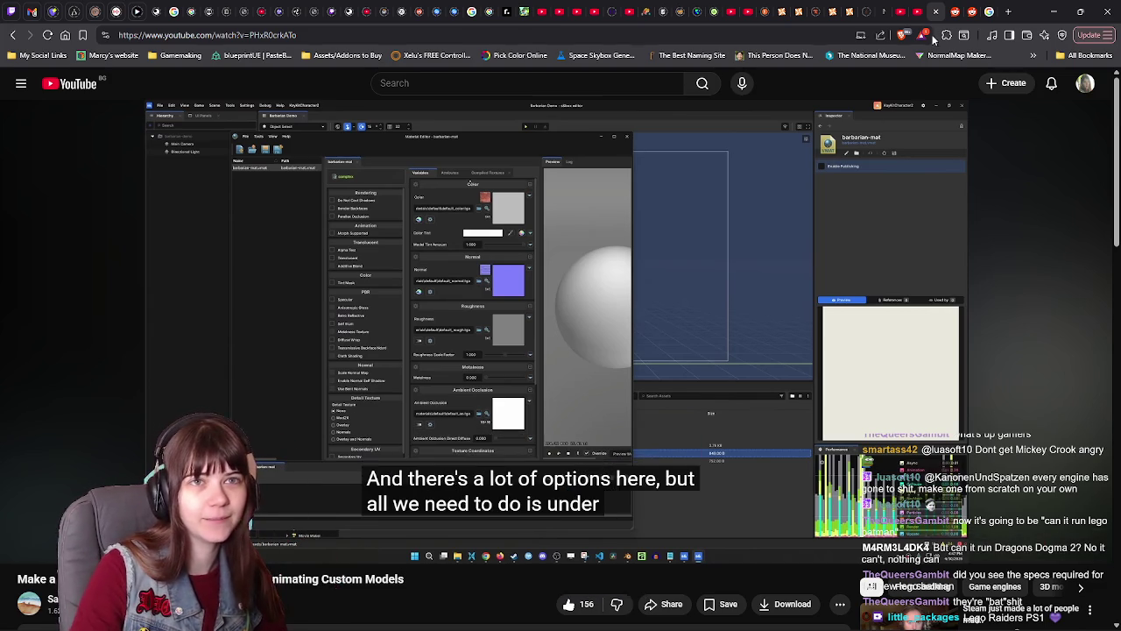
pyautogui.click(1007, 15)
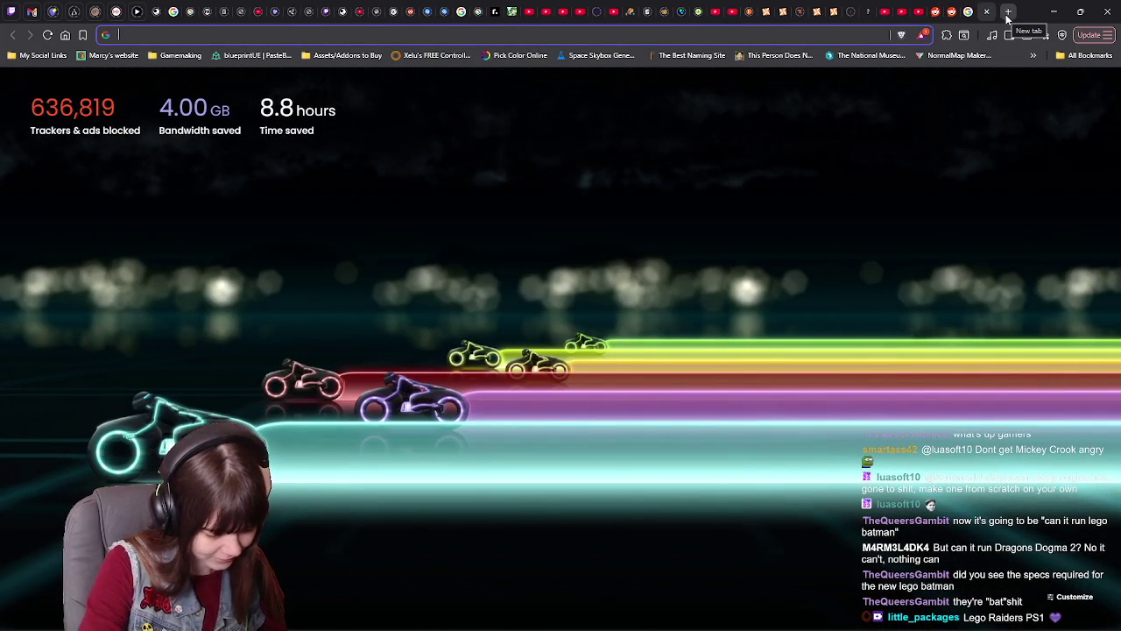
# Step: Search Google for 'system requirements for the new lego batman' and open the Steam store result
pyautogui.write('systems')
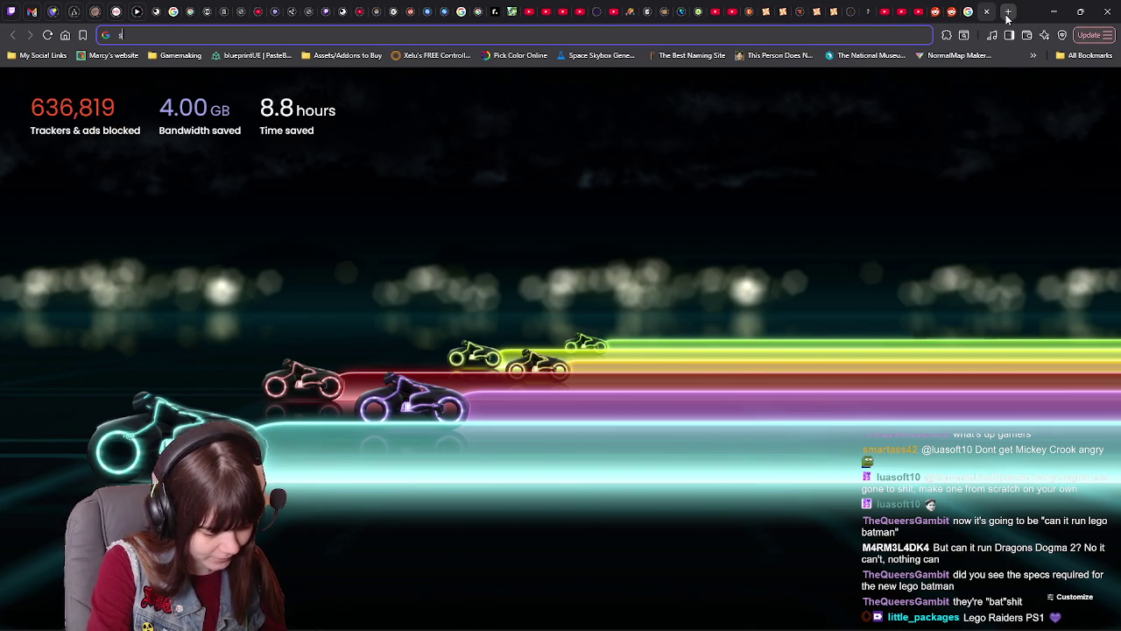
pyautogui.press('BackSpace')
pyautogui.write('requirement')
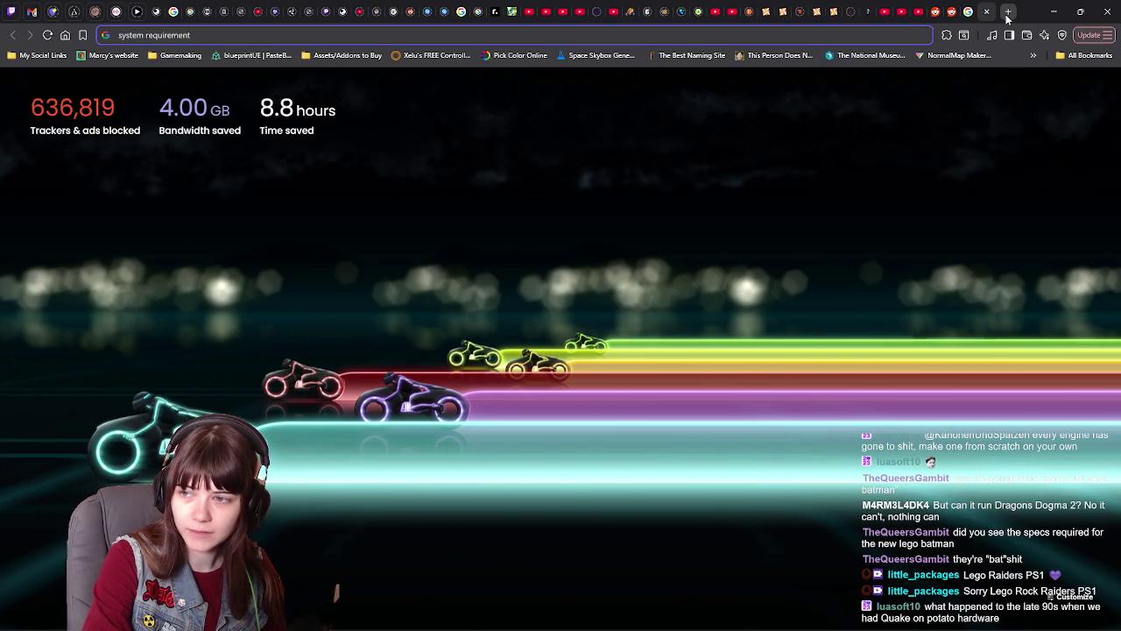
pyautogui.write('s for the ')
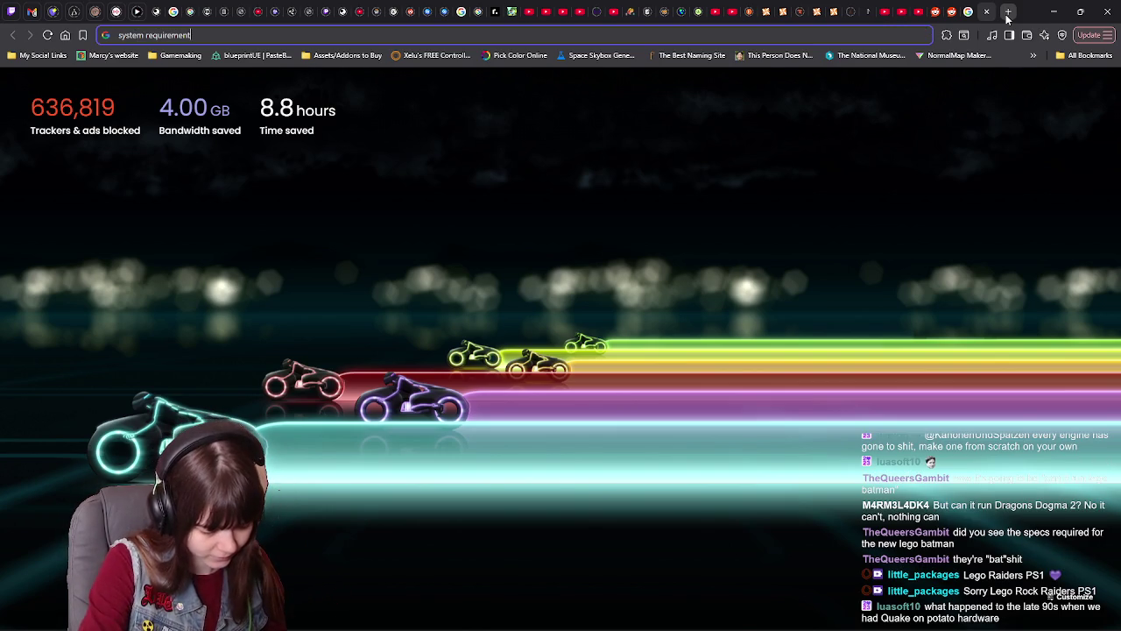
pyautogui.write('new lego batman\\')
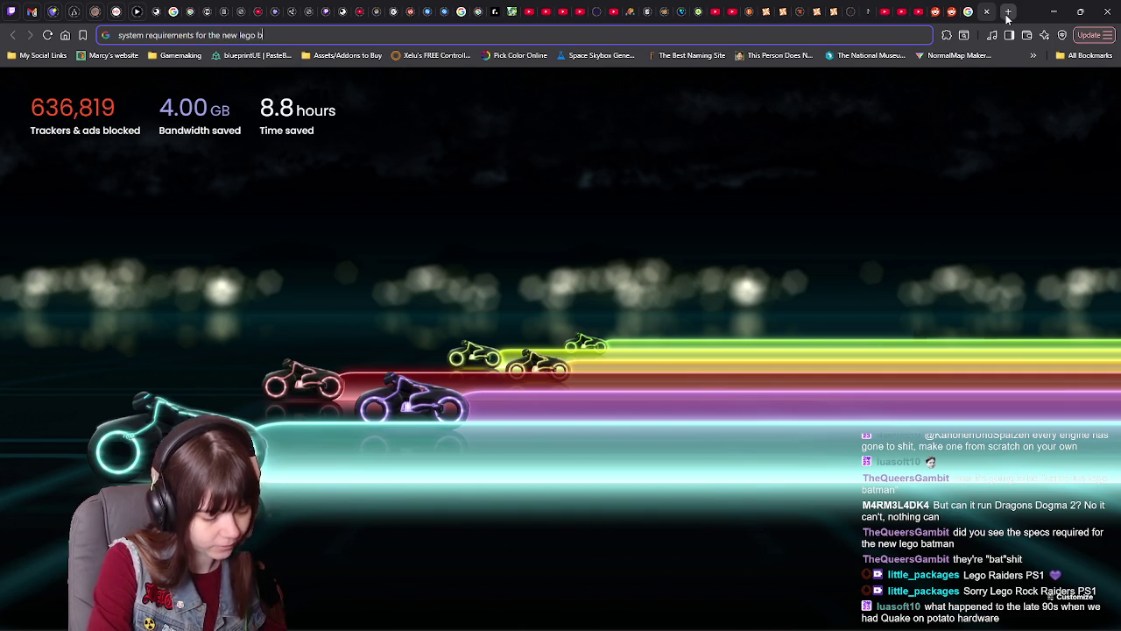
pyautogui.press('Return')
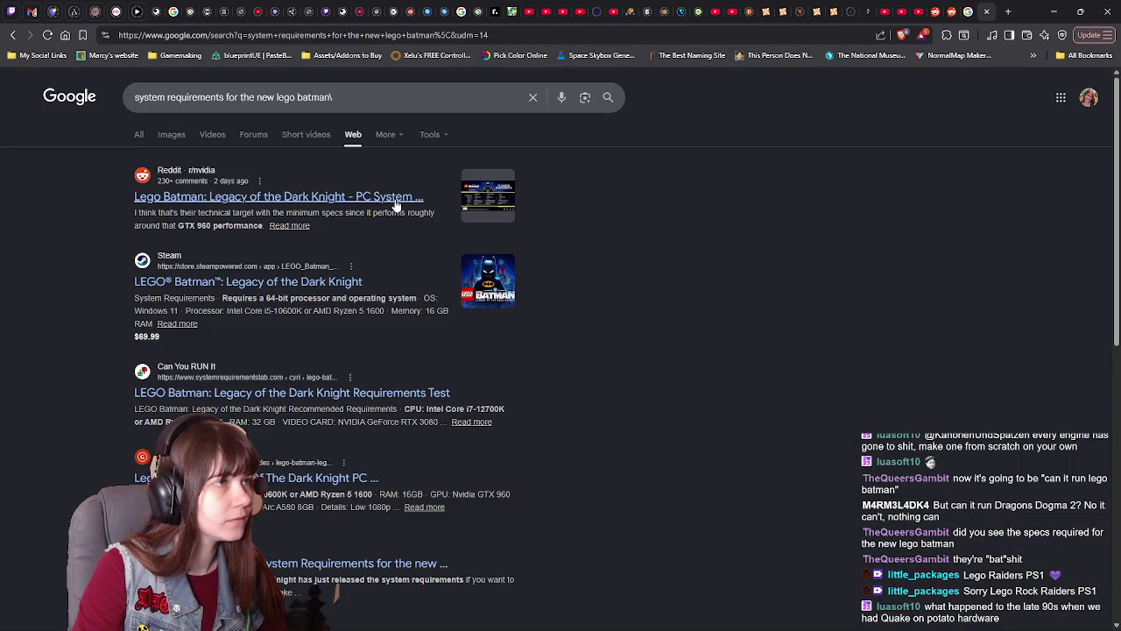
pyautogui.click(448, 103)
pyautogui.press('BackSpace')
pyautogui.press('Return')
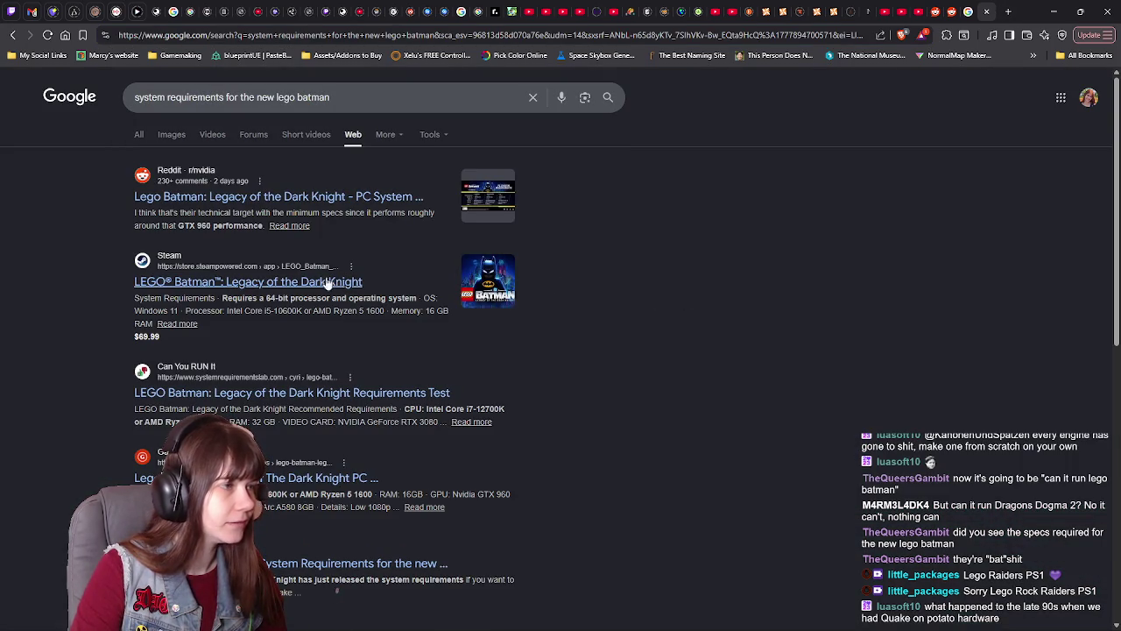
pyautogui.click(300, 282)
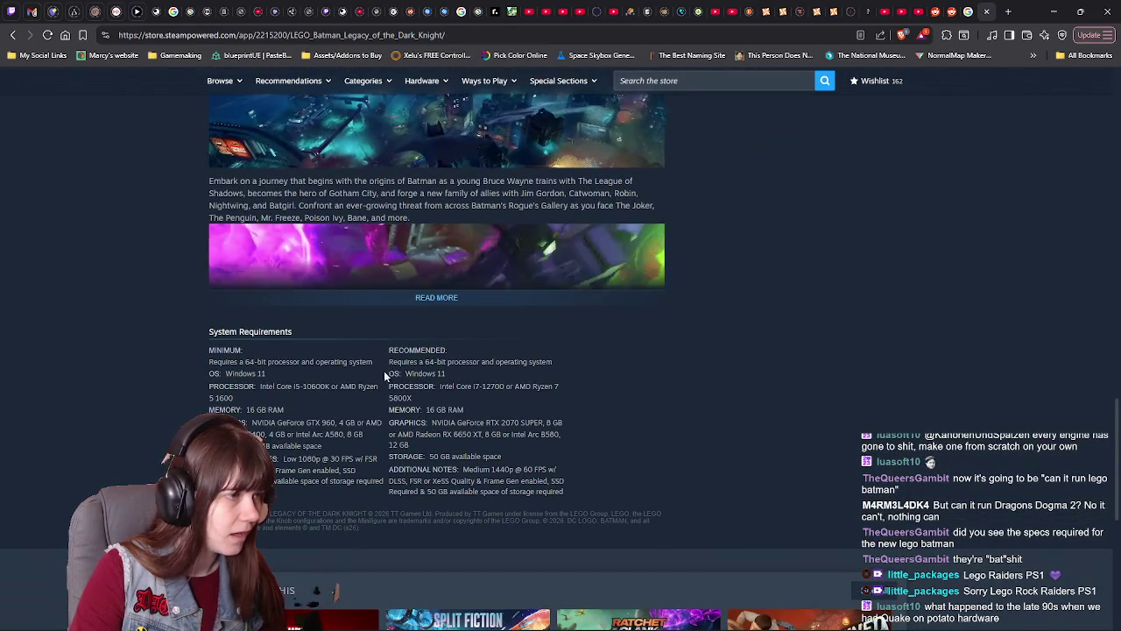
# Step: Highlight the recommended system requirements for LEGO Batman, then clear the highlight
pyautogui.moveTo(389, 361); pyautogui.dragTo(511, 469)
pyautogui.click(488, 435)
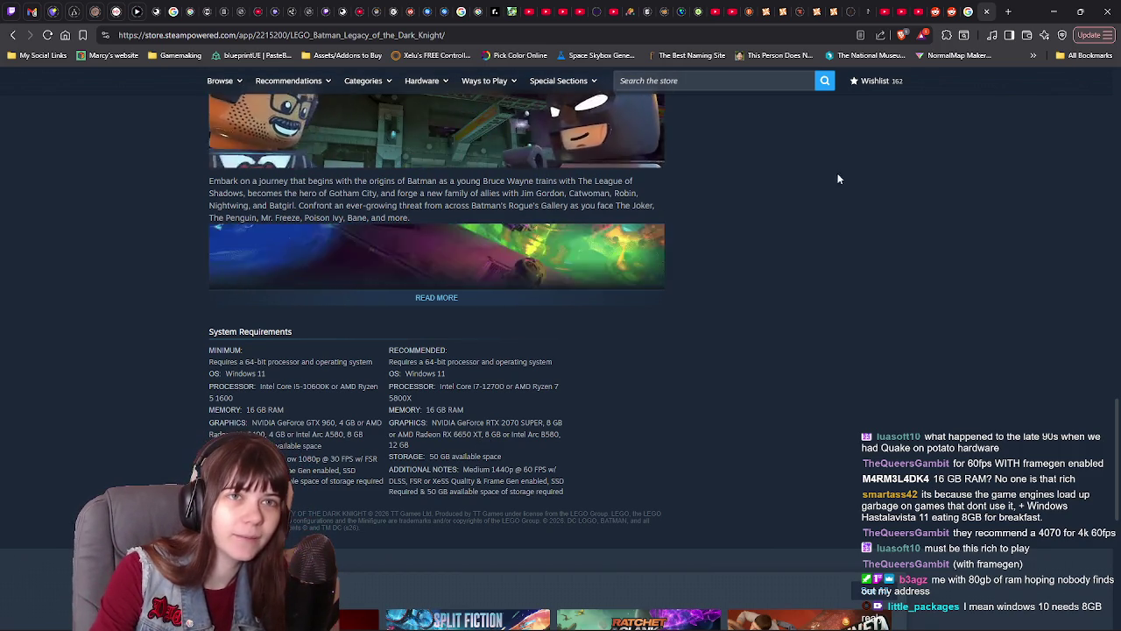
# Step: Return to the custom-models tutorial and pause it during the barbarian-mat Material Editor walkthrough
pyautogui.click(921, 11)
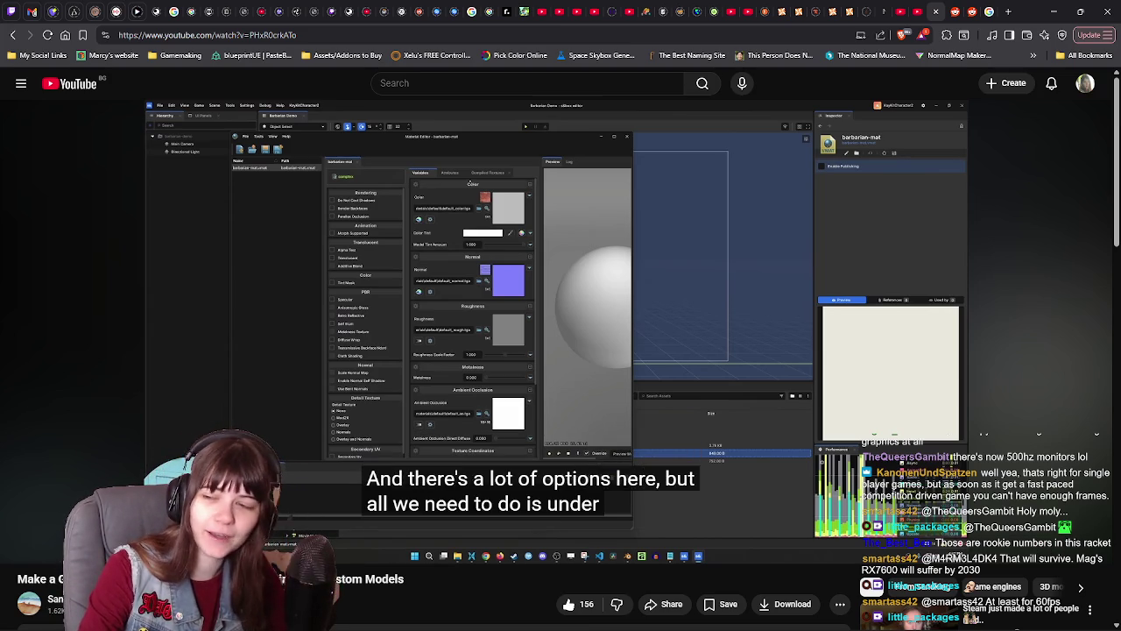
pyautogui.click(1010, 358)
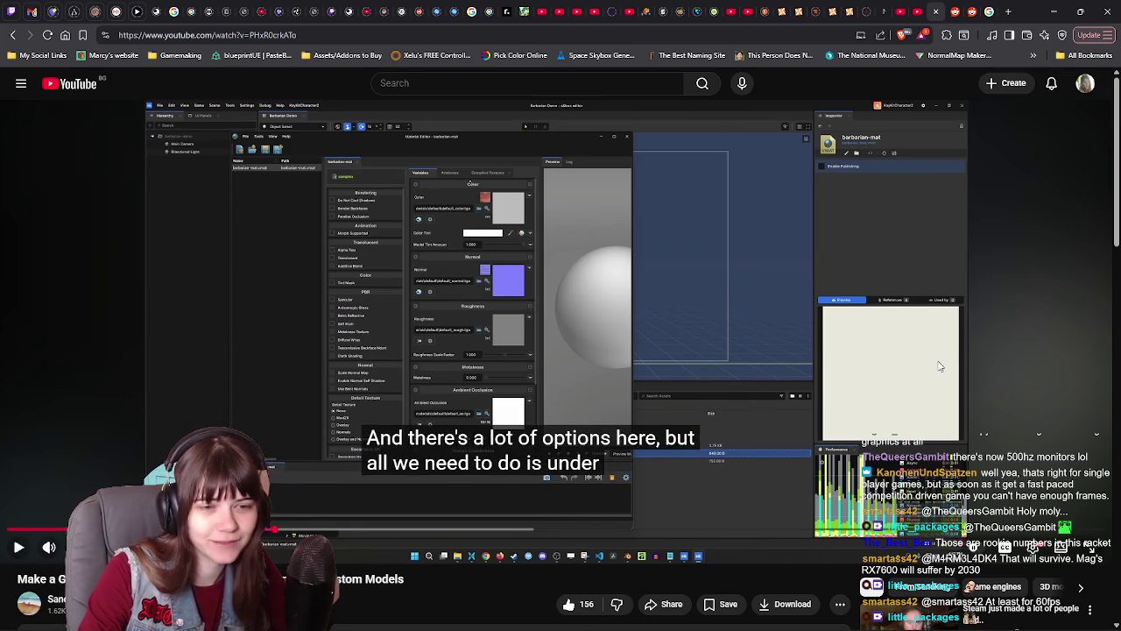
pyautogui.click(1011, 357)
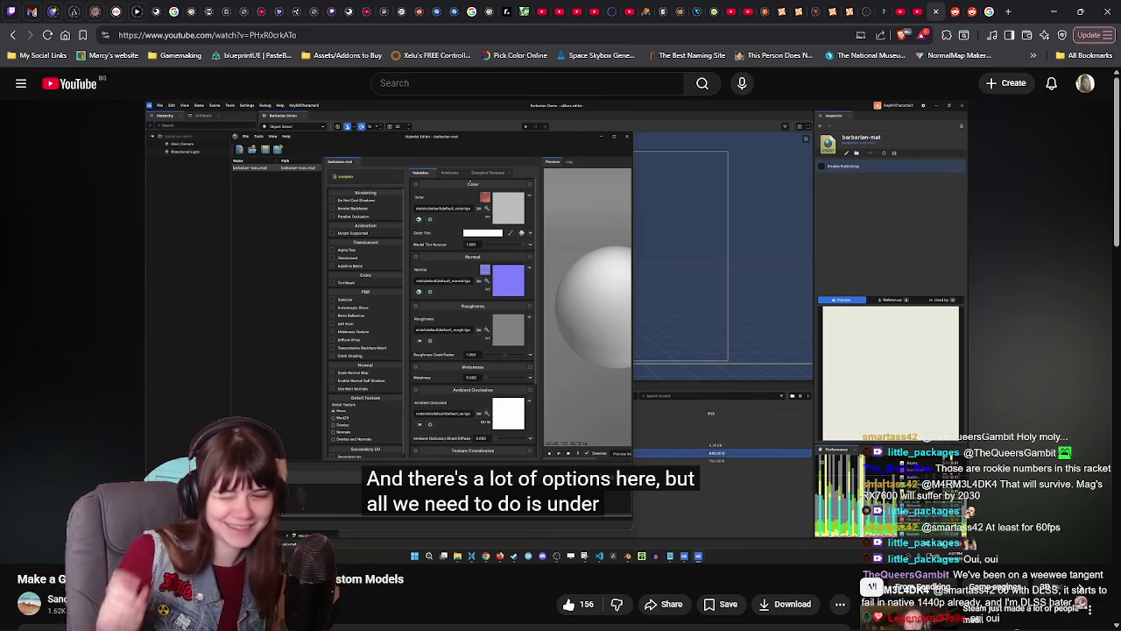
pyautogui.moveTo(1000, 296)
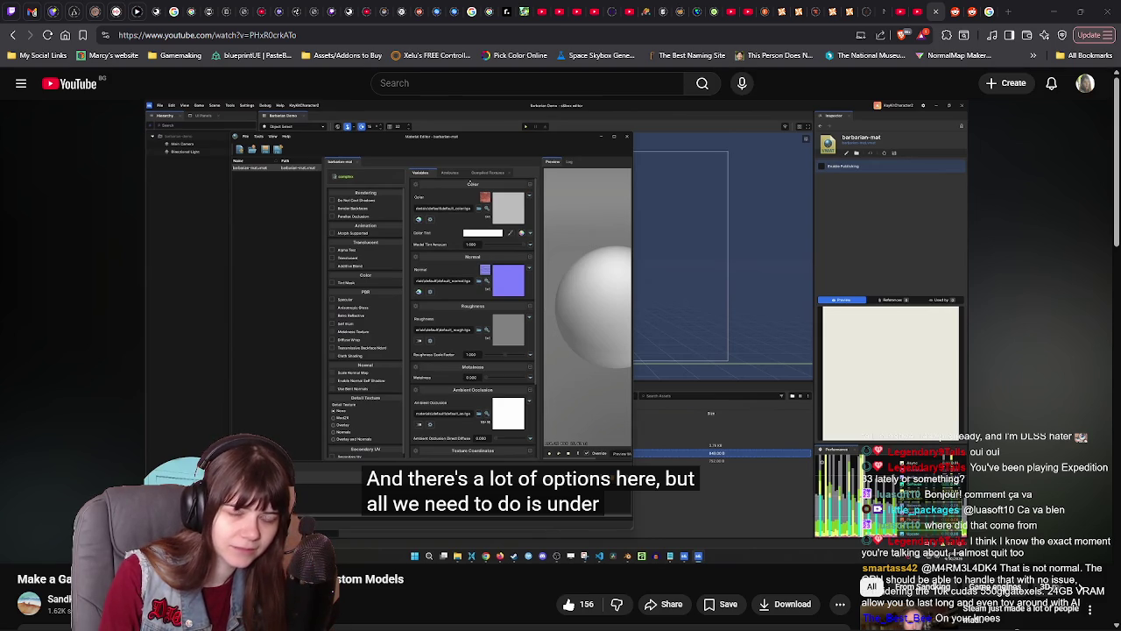
# Step: Pause the Animating Custom Models tutorial and open a recommended s&box tutorial from the sidebar
pyautogui.click(522, 385)
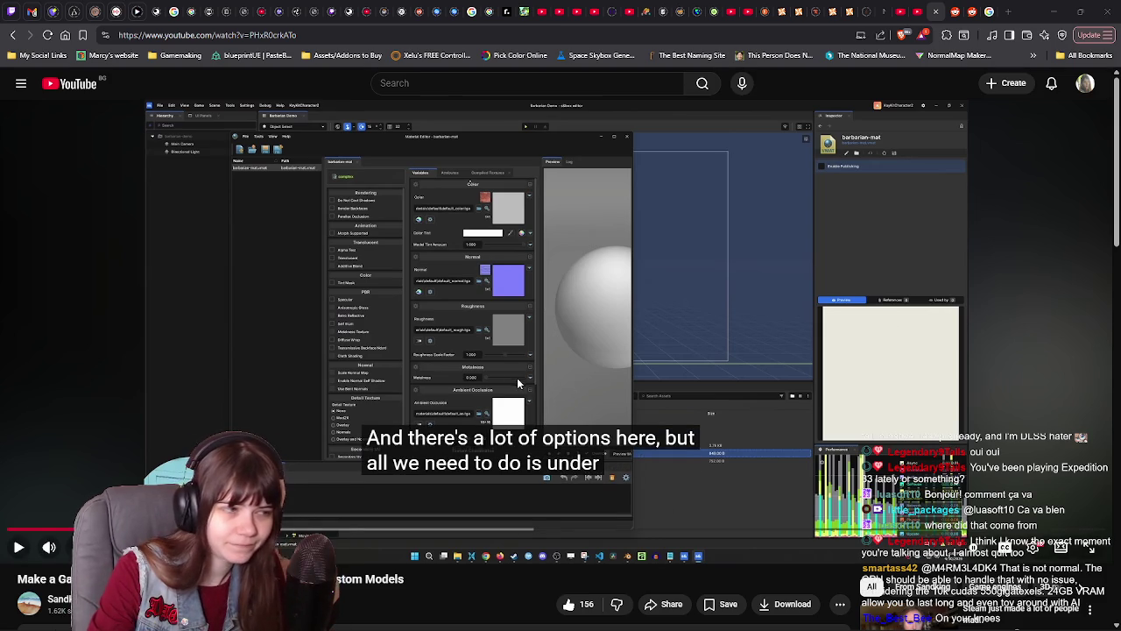
pyautogui.scroll(-5, 516, 376)
pyautogui.scroll(2, 686, 495)
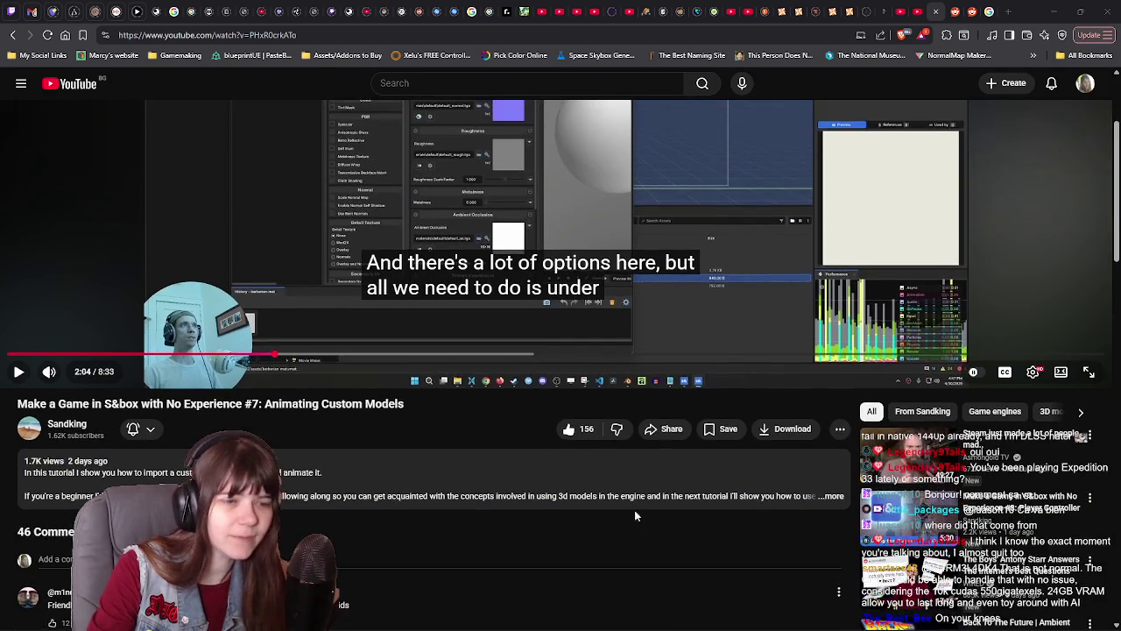
pyautogui.scroll(2, 455, 606)
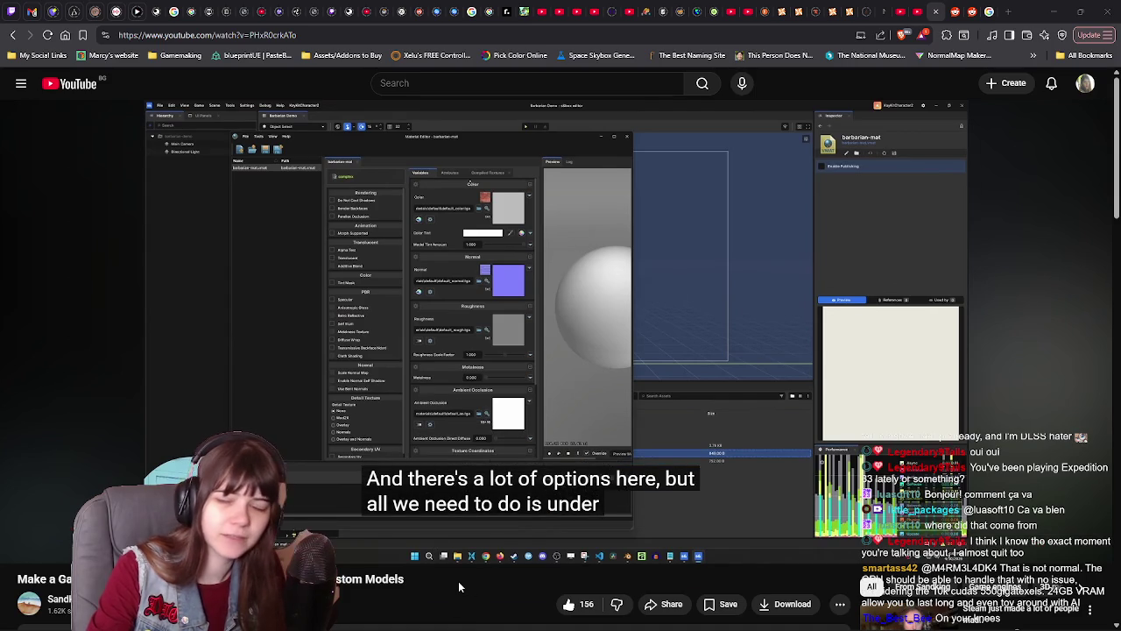
pyautogui.scroll(-3, 443, 567)
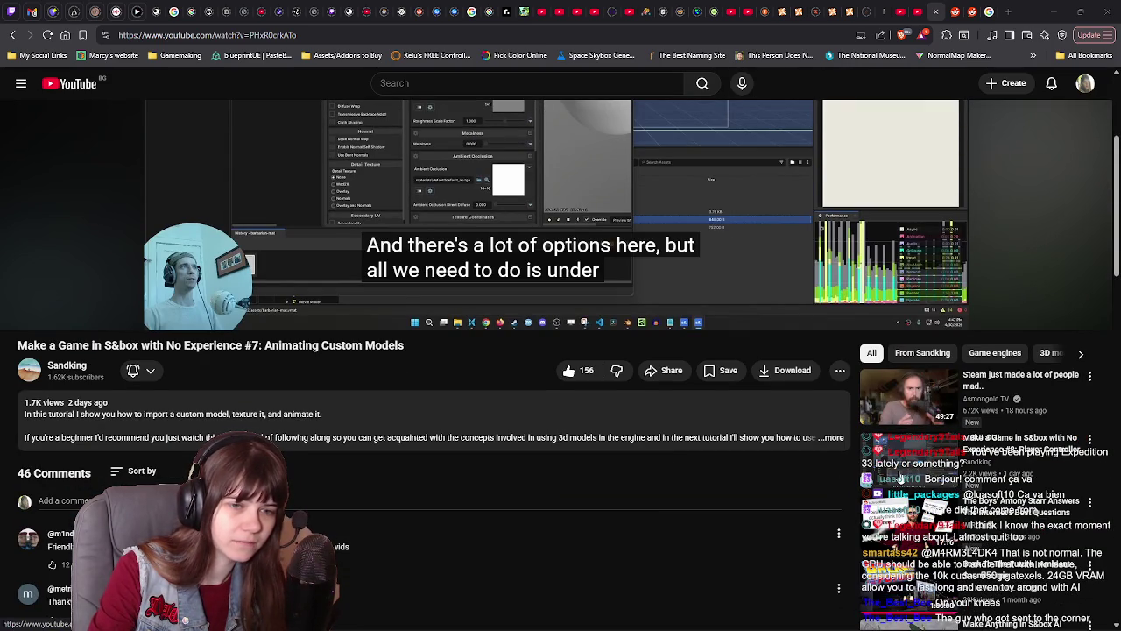
pyautogui.click(899, 477)
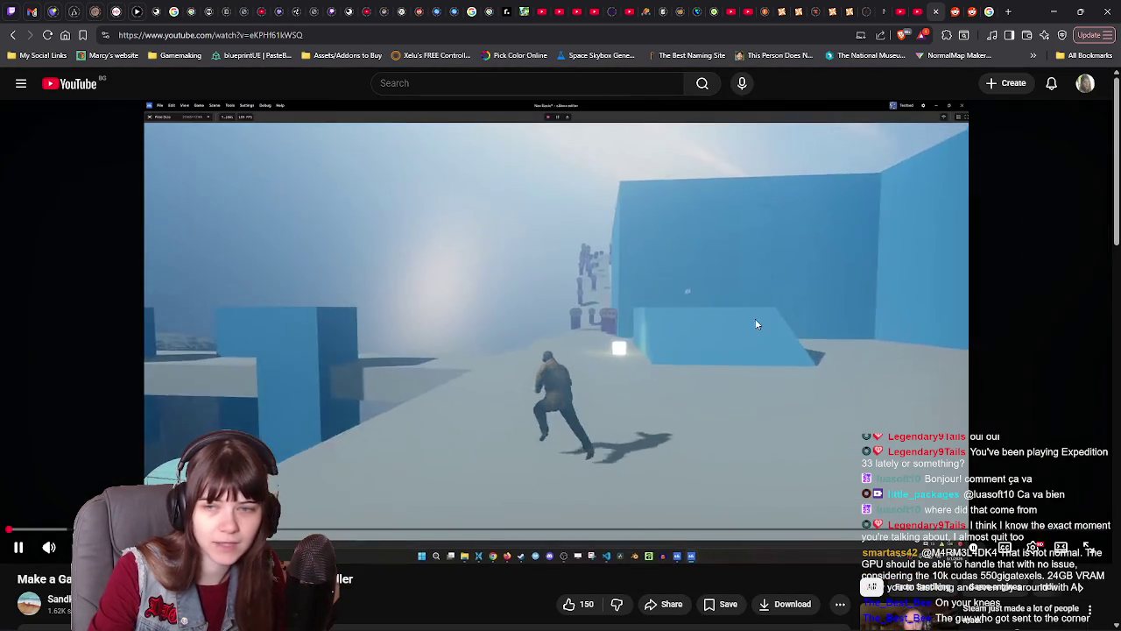
# Step: Pause the newly opened tutorial and rewind it five seconds
pyautogui.click(768, 325)
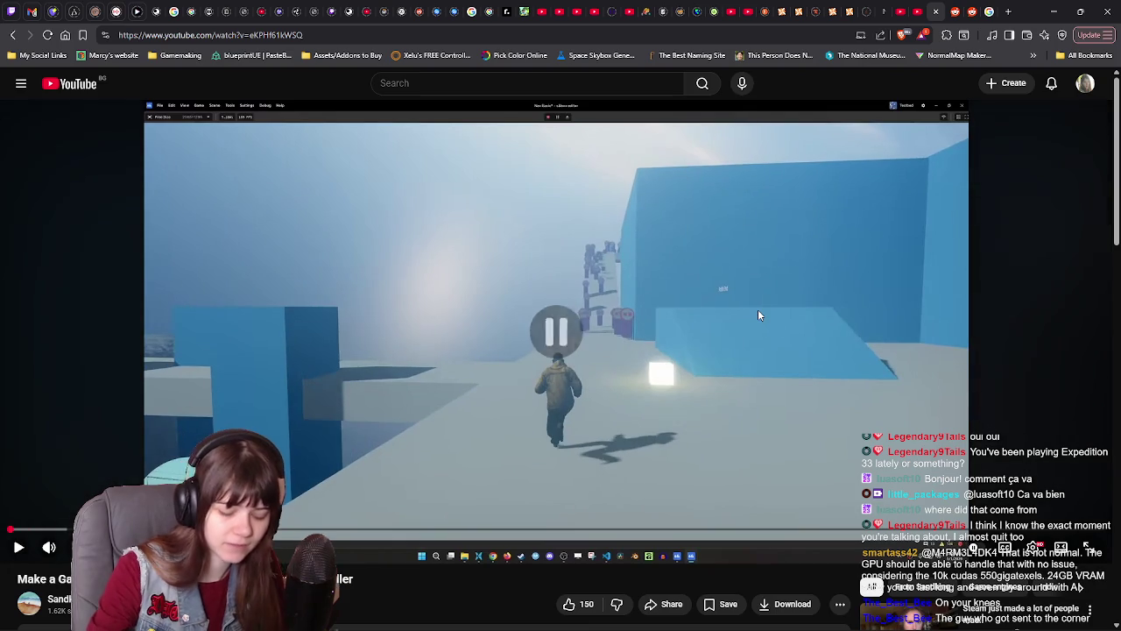
pyautogui.press('Left')
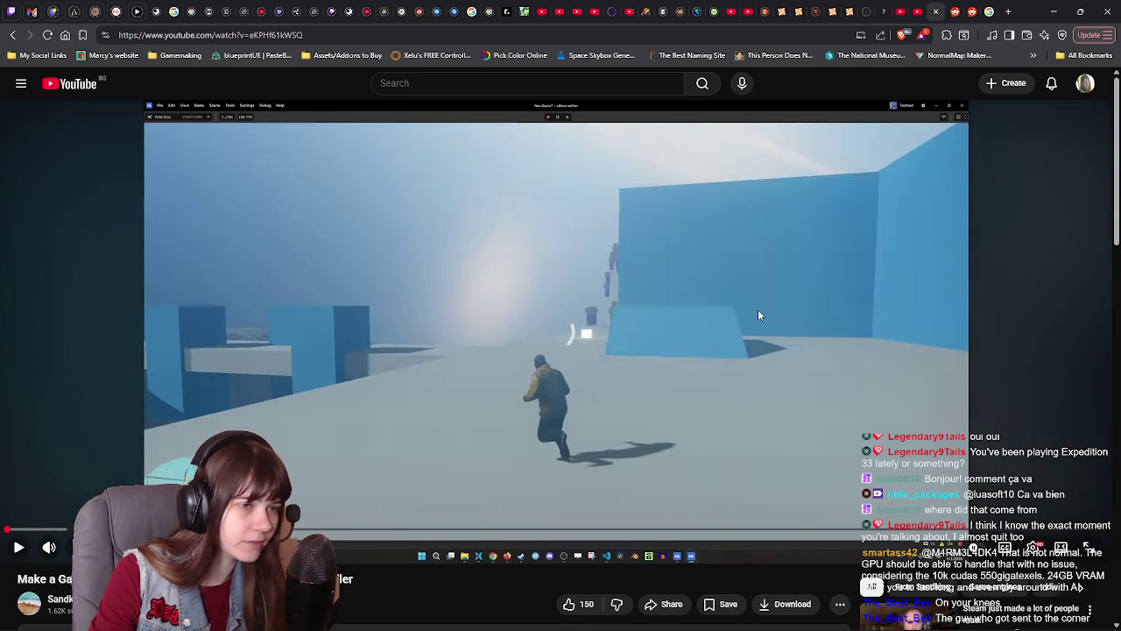
pyautogui.scroll(-1, 747, 313)
pyautogui.scroll(-2, 748, 312)
pyautogui.scroll(3, 752, 311)
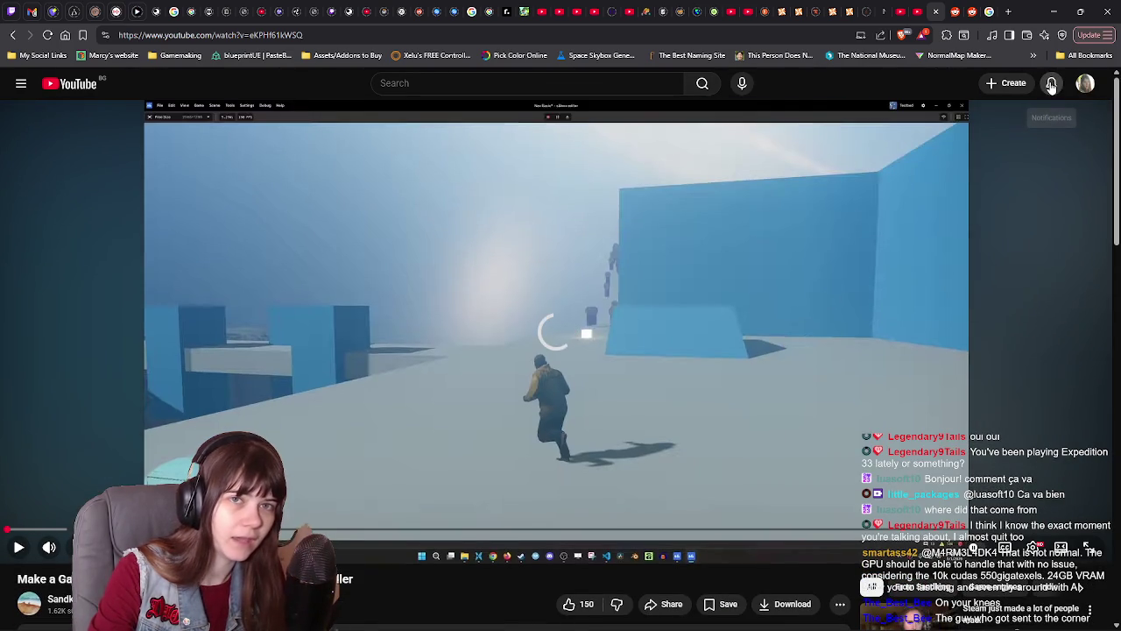
# Step: Glance at the notifications list, then resume playing the tutorial video
pyautogui.click(1051, 83)
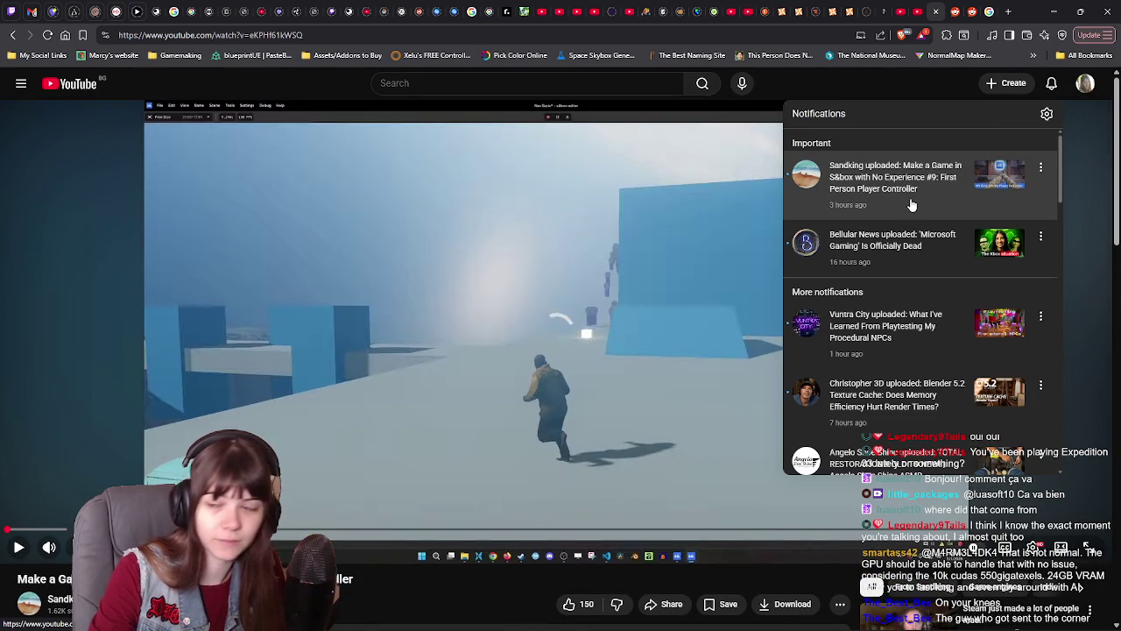
pyautogui.click(779, 83)
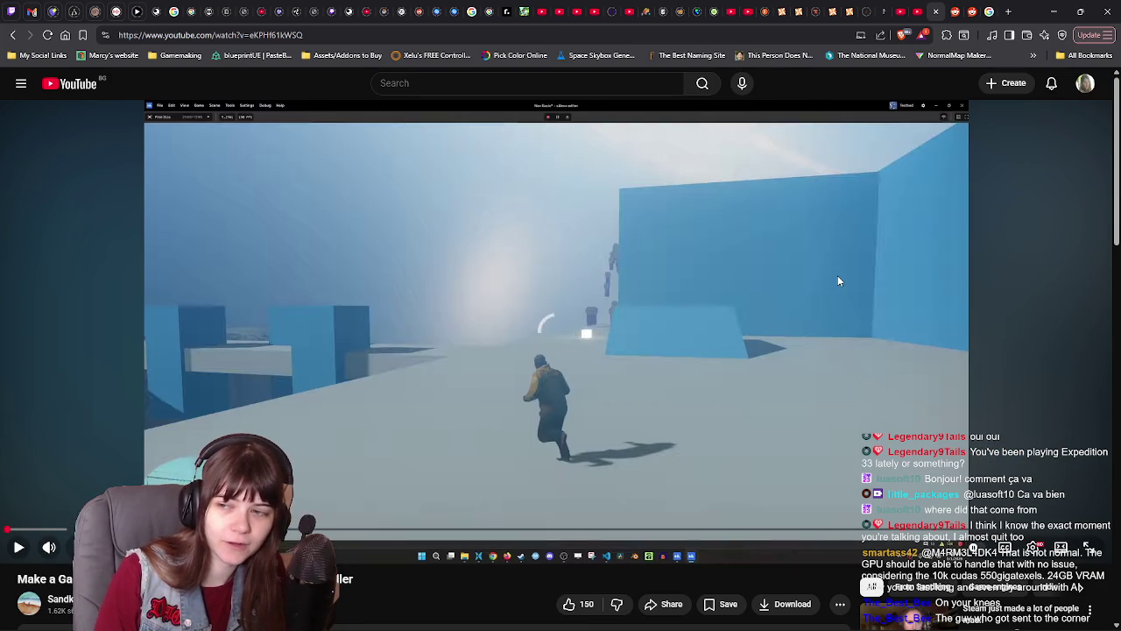
pyautogui.click(839, 280)
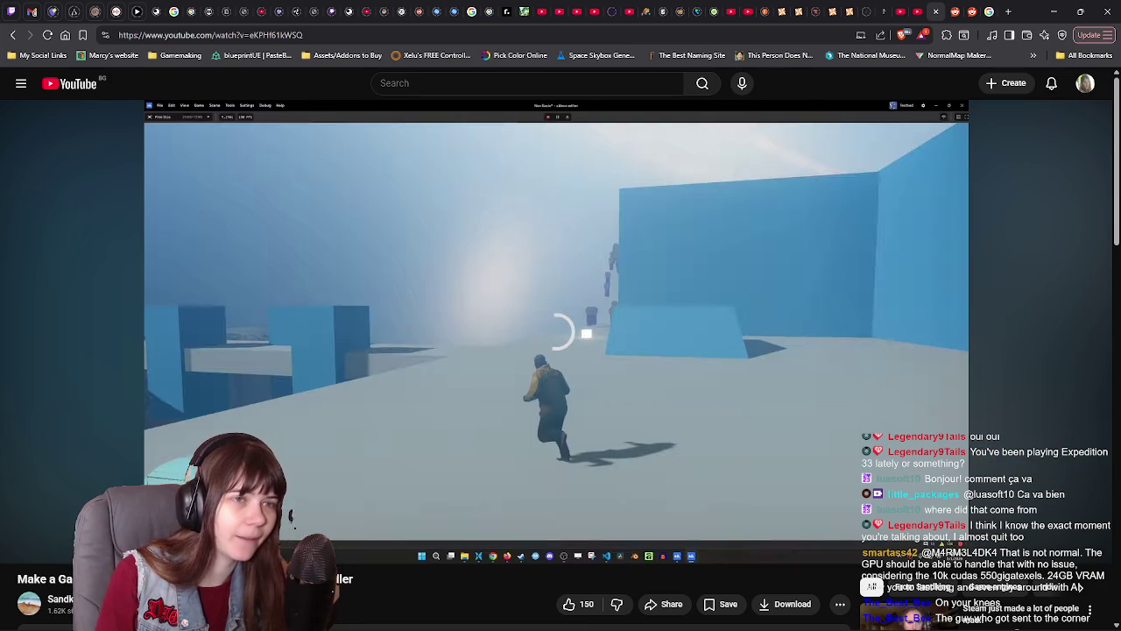